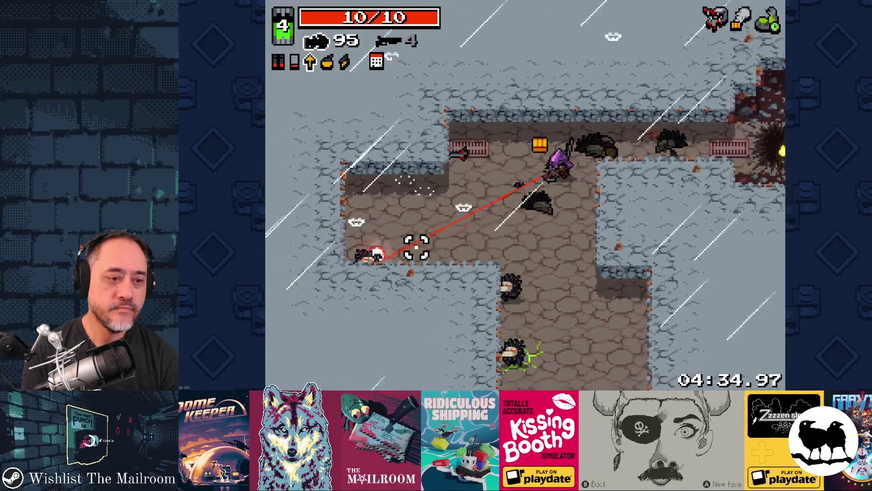
Fire bolts at the nearby enemies while moving down into the right corridor
{"action": "left_click", "coordinate": [427, 250]}
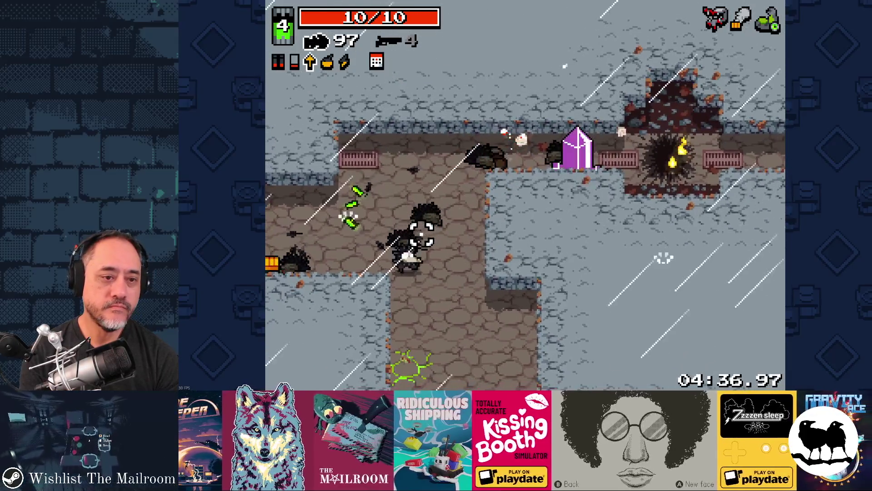
{"action": "left_click", "coordinate": [459, 291]}
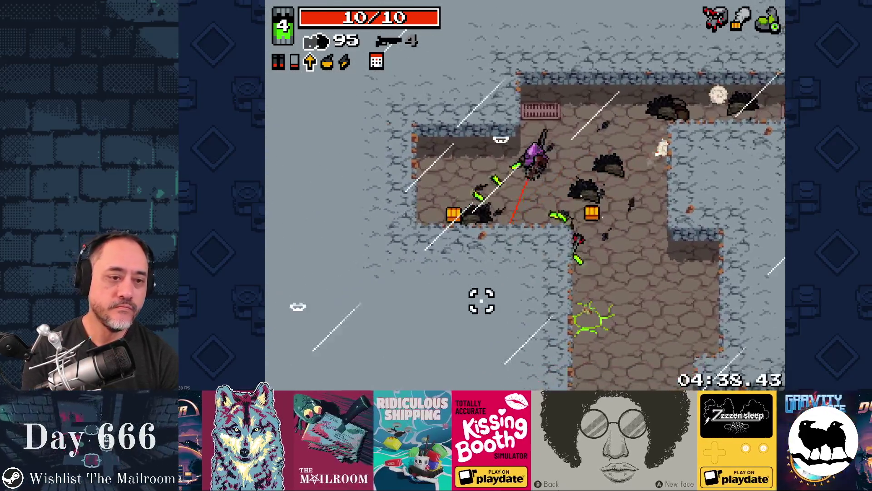
{"action": "key", "text": "s"}
{"action": "key", "text": "d"}
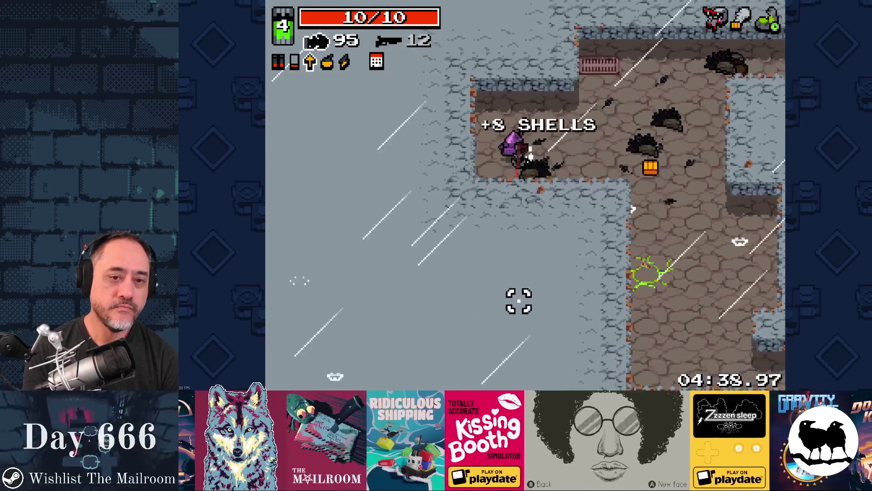
{"action": "key", "text": "s"}
{"action": "key", "text": "d"}
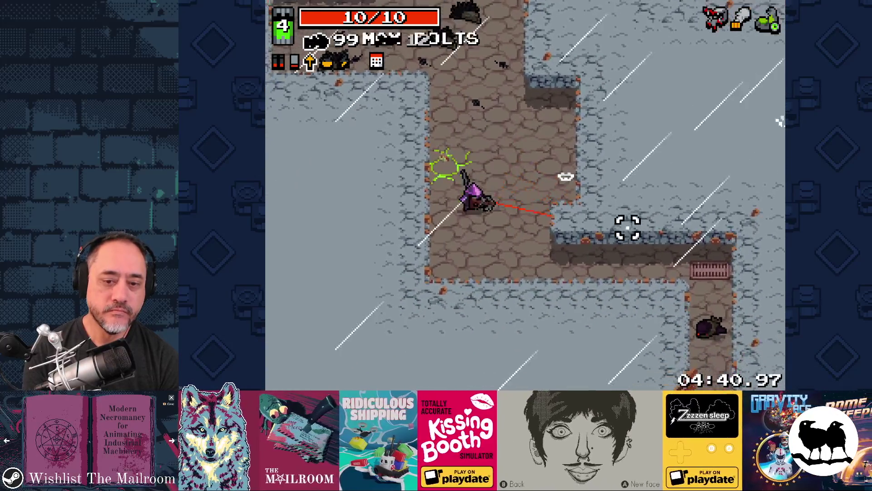
{"action": "key", "text": "s"}
{"action": "left_click", "coordinate": [527, 299]}
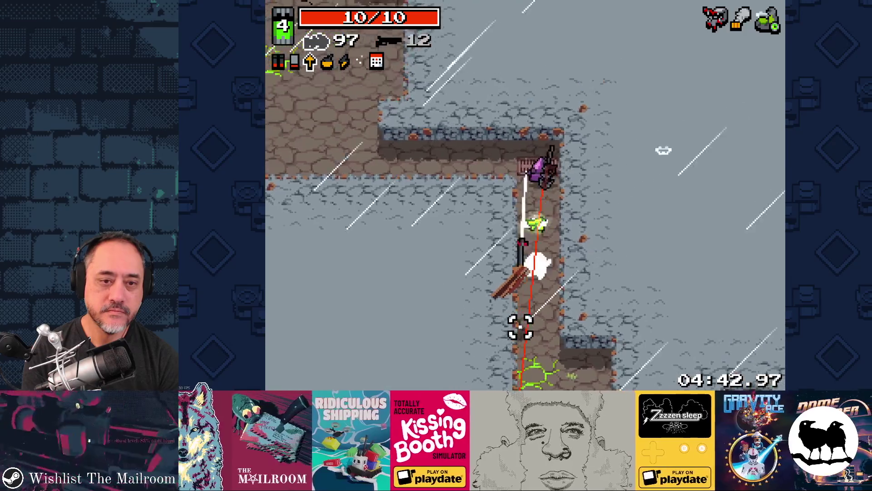
{"action": "left_click", "coordinate": [514, 334]}
{"action": "key", "text": "s"}
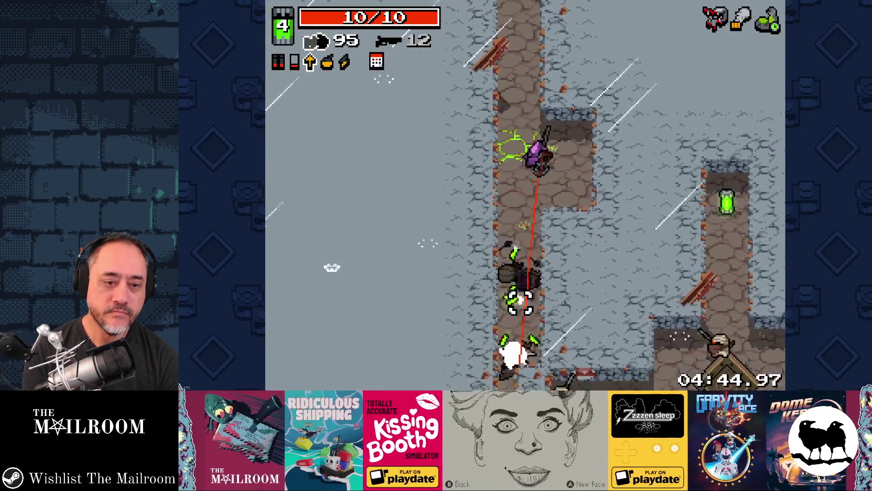
{"action": "left_click", "coordinate": [513, 302]}
{"action": "key", "text": "a"}
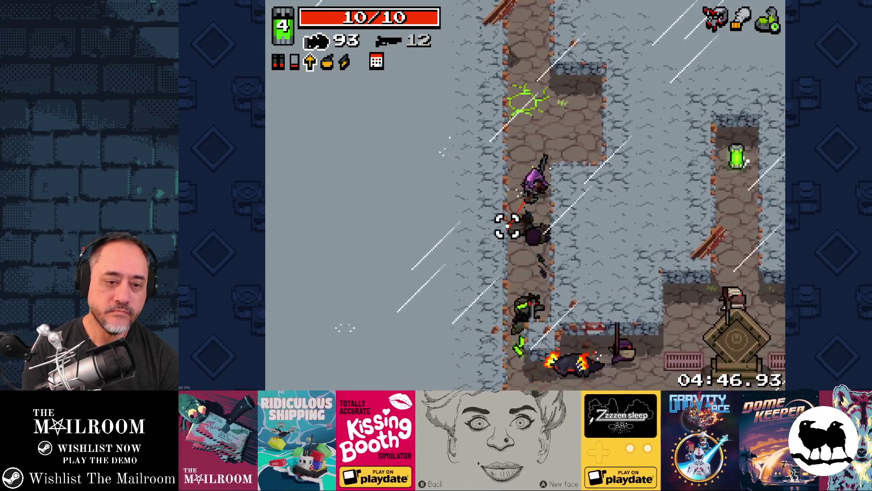
Switch to the shotgun and blast the corridor enemies until it runs out of shells
{"action": "key", "text": "space"}
{"action": "key", "text": "s"}
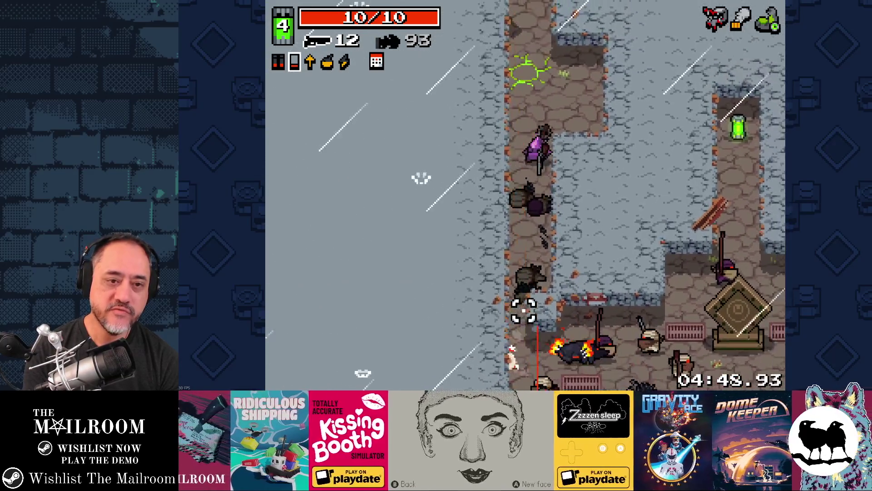
{"action": "key", "text": "w"}
{"action": "key", "text": "d"}
{"action": "key", "text": "s"}
{"action": "key", "text": "a"}
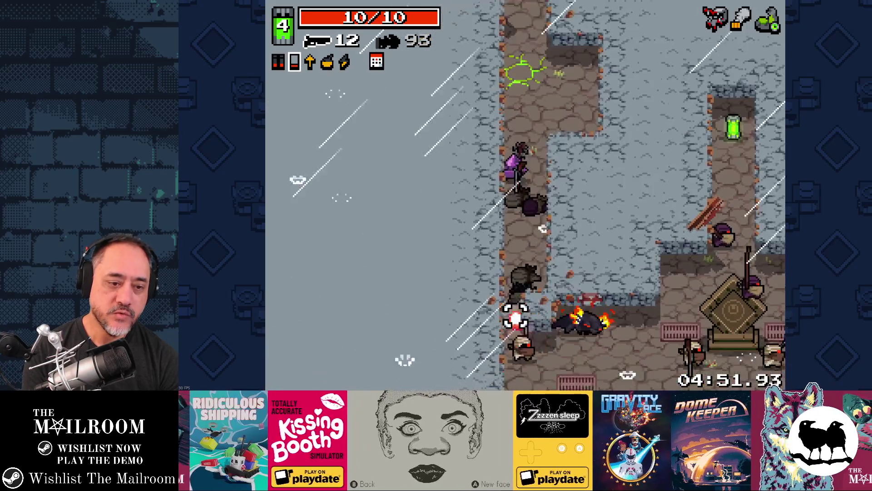
{"action": "left_click", "coordinate": [515, 316]}
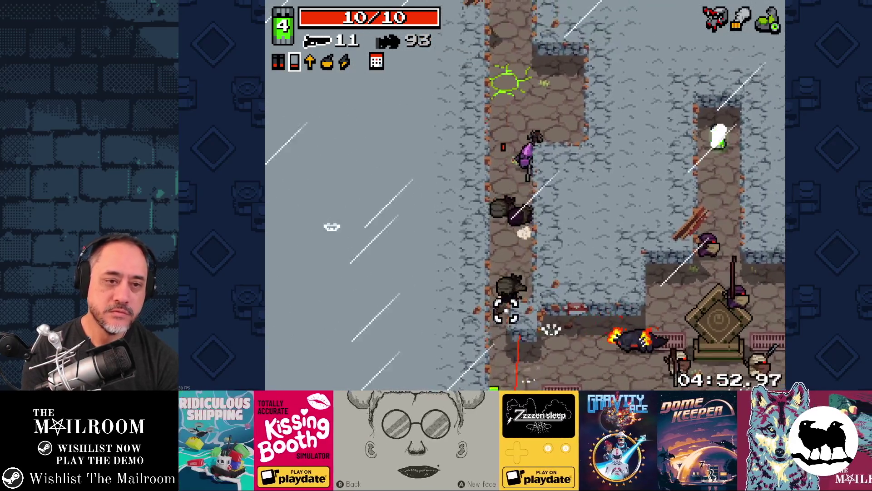
{"action": "left_click", "coordinate": [521, 312]}
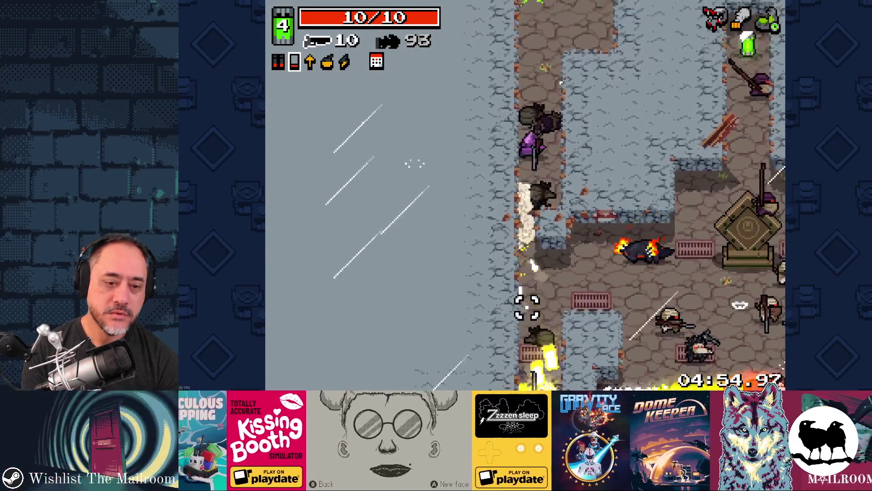
{"action": "key", "text": "s"}
{"action": "key", "text": "a"}
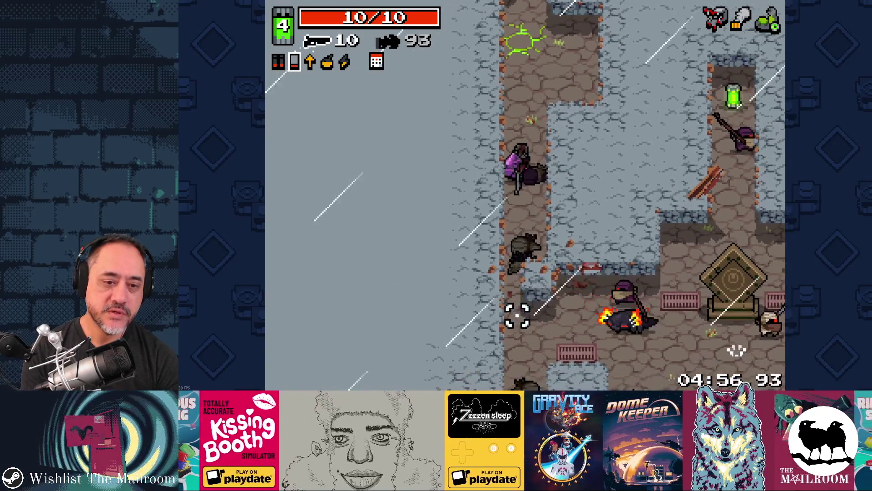
{"action": "key", "text": "w"}
{"action": "left_click", "coordinate": [526, 311]}
{"action": "left_click", "coordinate": [519, 313]}
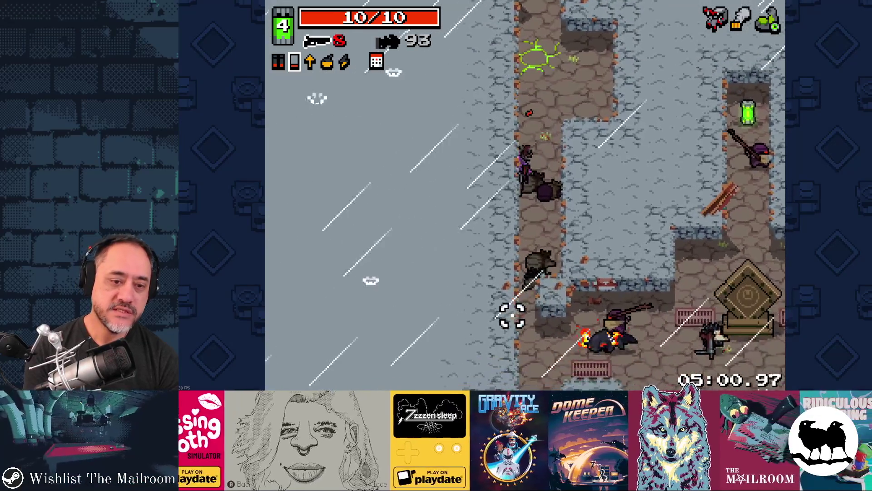
{"action": "left_click", "coordinate": [520, 306]}
{"action": "left_click", "coordinate": [521, 311]}
{"action": "left_click", "coordinate": [516, 306]}
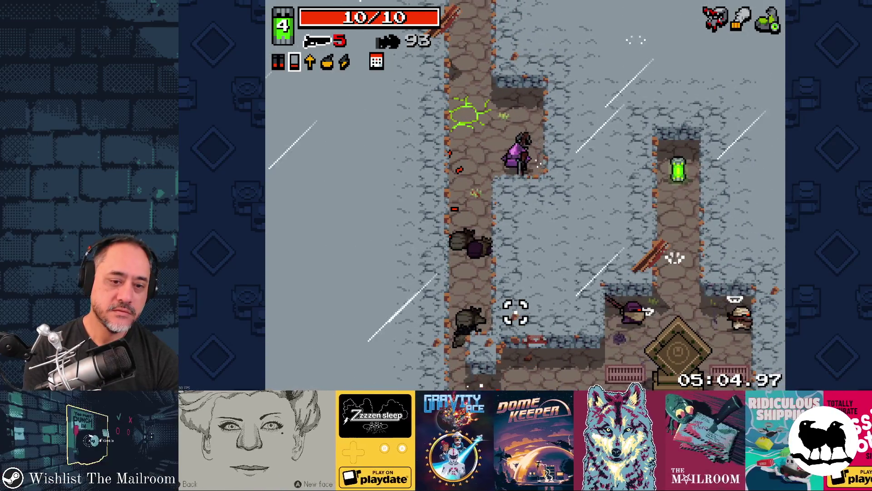
{"action": "key", "text": "s"}
{"action": "left_click", "coordinate": [513, 322]}
{"action": "left_click", "coordinate": [510, 318]}
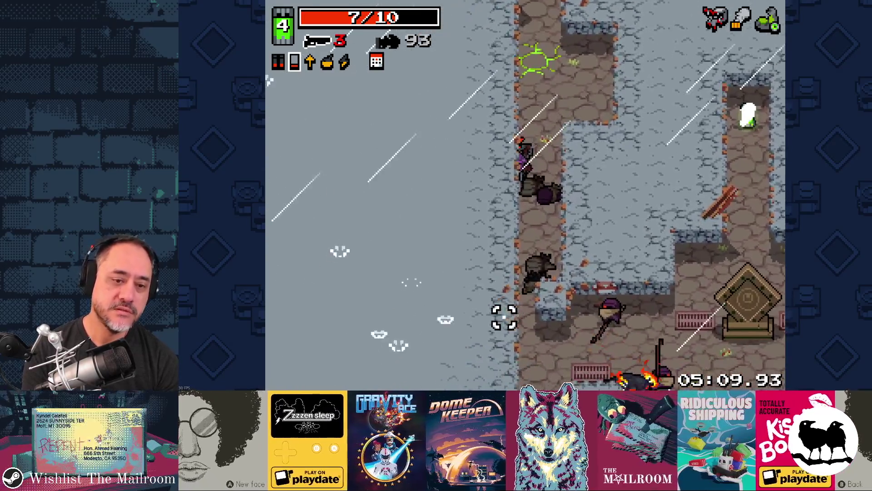
{"action": "left_click", "coordinate": [518, 311]}
{"action": "left_click", "coordinate": [494, 323]}
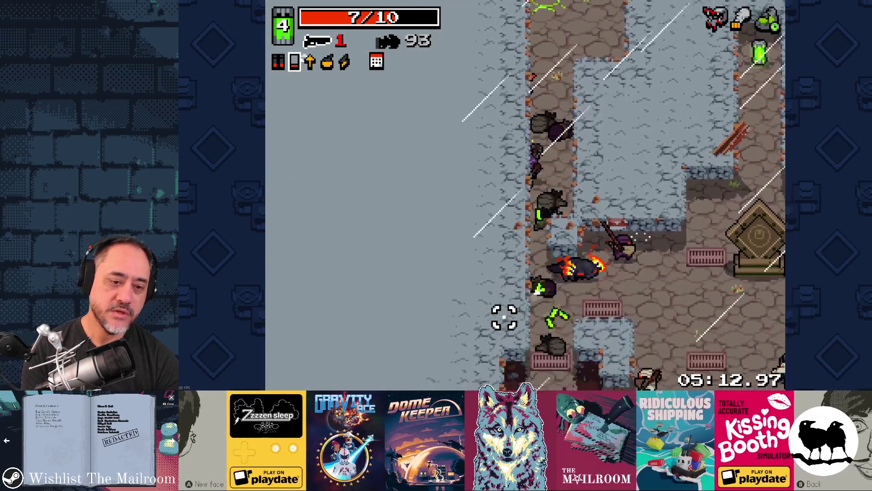
{"action": "left_click", "coordinate": [502, 313]}
{"action": "left_click", "coordinate": [502, 313]}
Clear the corridor with the bullet weapon, then fire the Flame Shotgun into the enemy room
{"action": "key", "text": "space"}
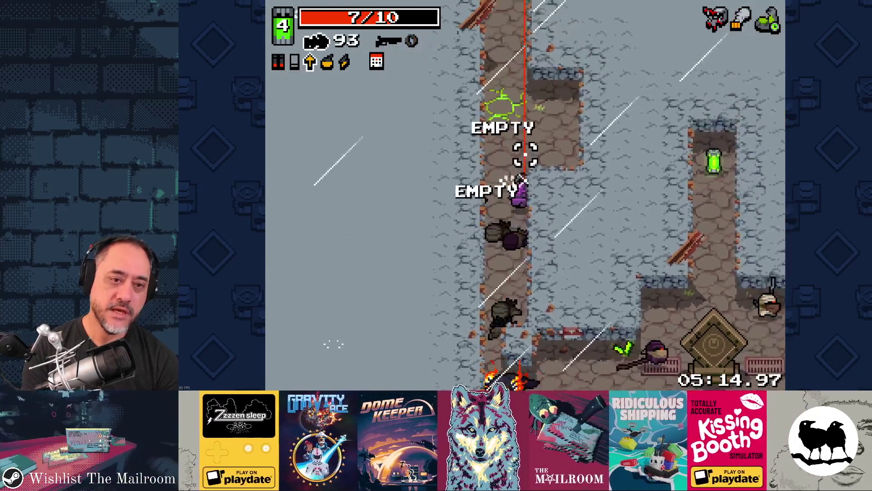
{"action": "left_click", "coordinate": [504, 301]}
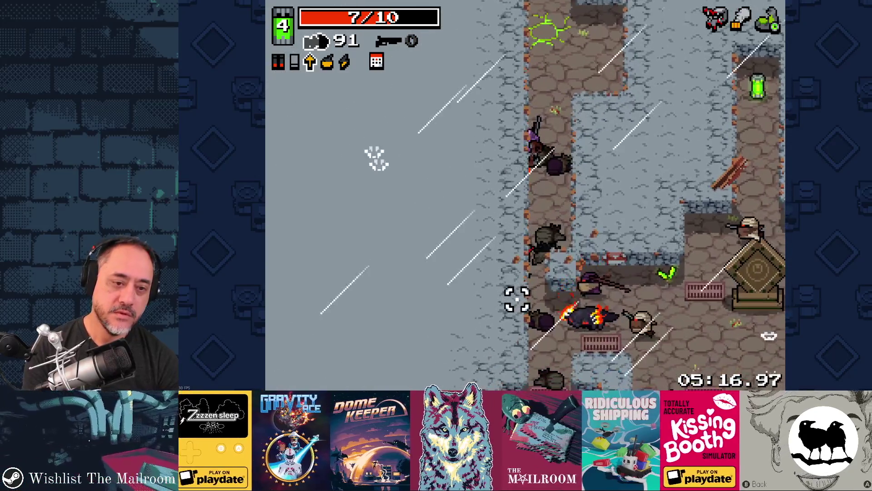
{"action": "left_click", "coordinate": [525, 299]}
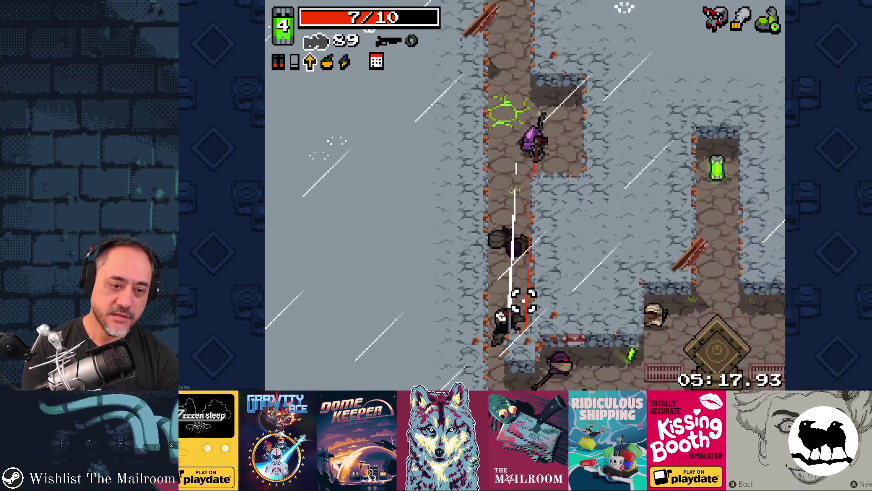
{"action": "left_click", "coordinate": [523, 294]}
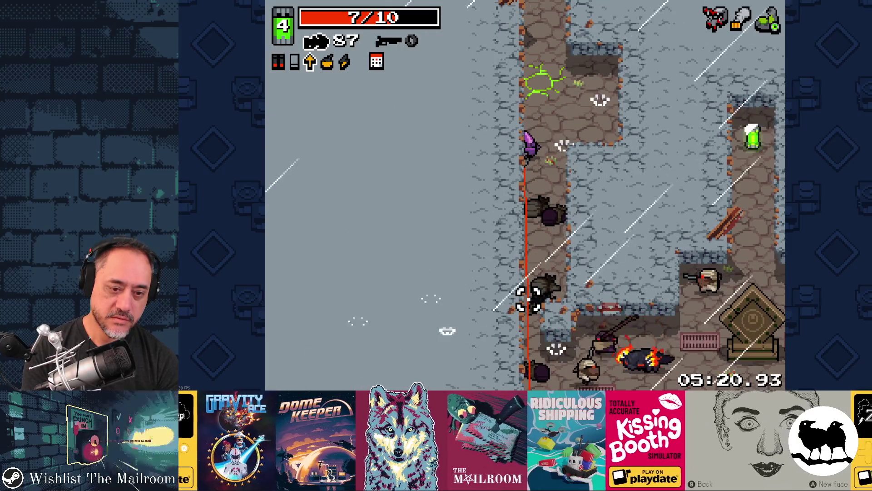
{"action": "left_click", "coordinate": [532, 300]}
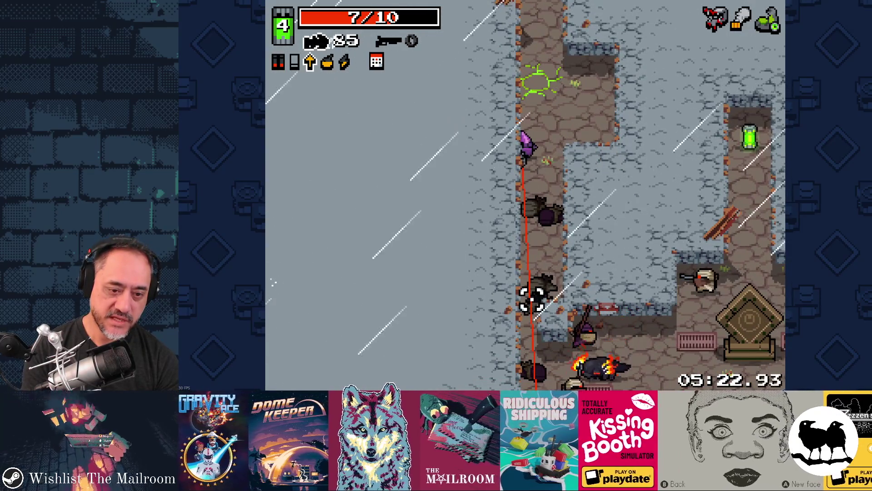
{"action": "left_click", "coordinate": [528, 298]}
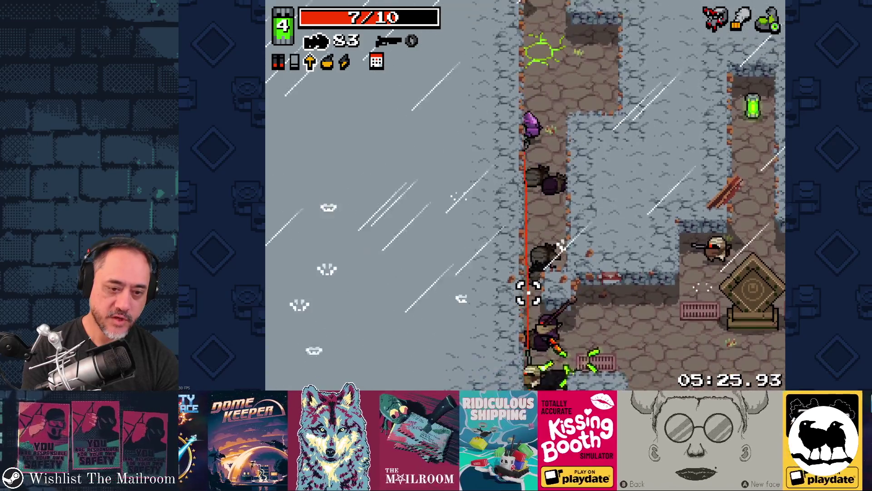
{"action": "left_click", "coordinate": [528, 293]}
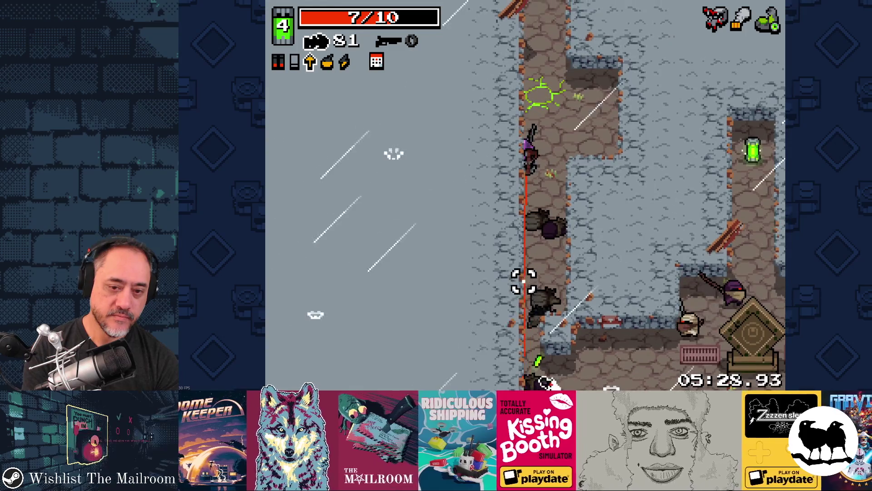
{"action": "key", "text": "space"}
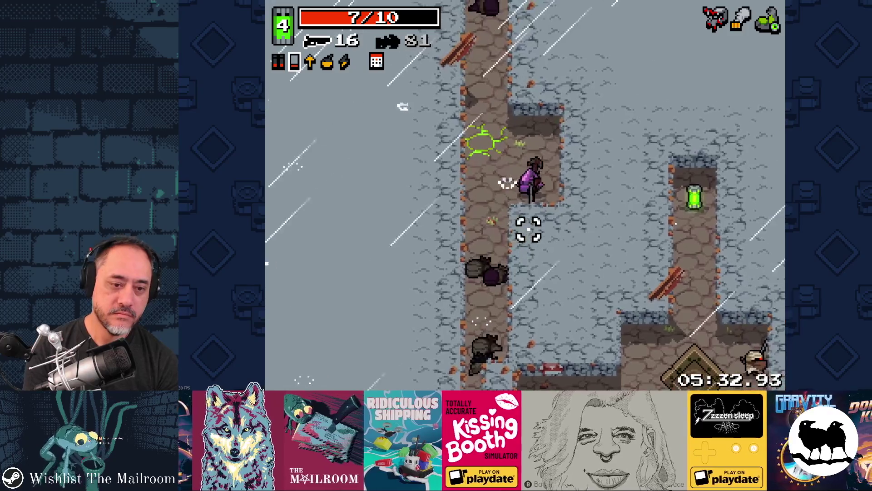
{"action": "key", "text": "space"}
{"action": "left_click", "coordinate": [532, 310]}
{"action": "key", "text": "s"}
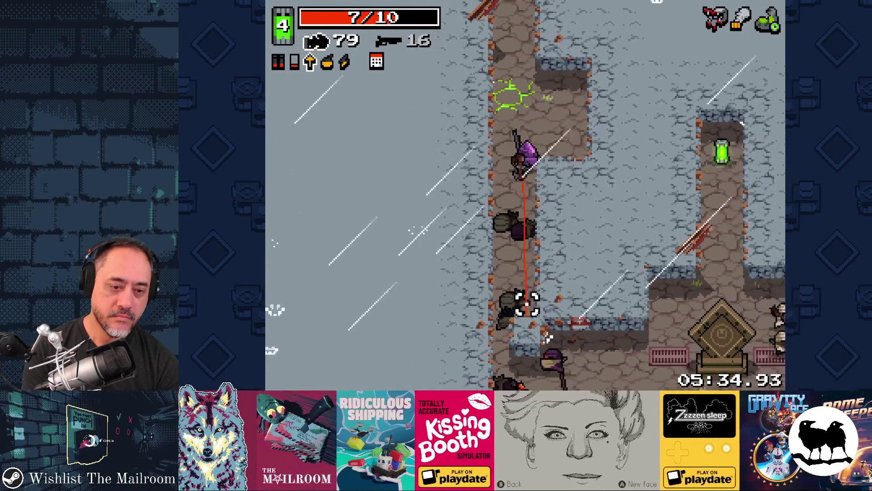
{"action": "left_click", "coordinate": [527, 299]}
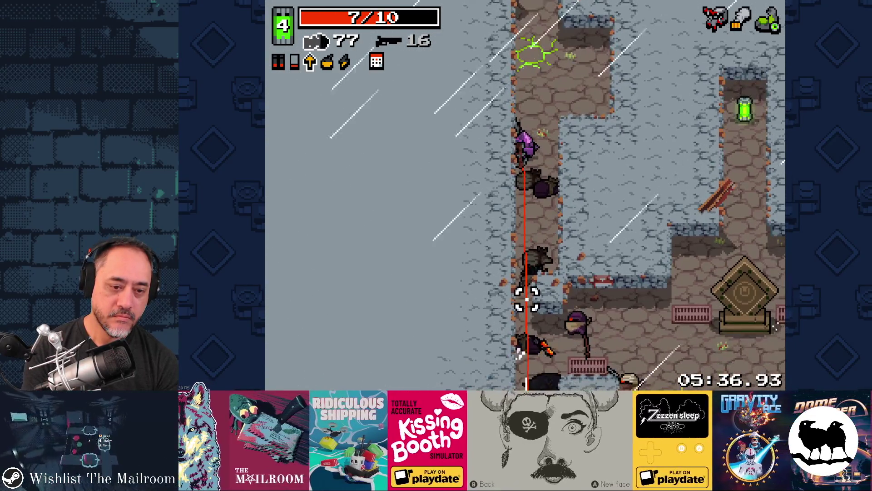
{"action": "left_click", "coordinate": [528, 299]}
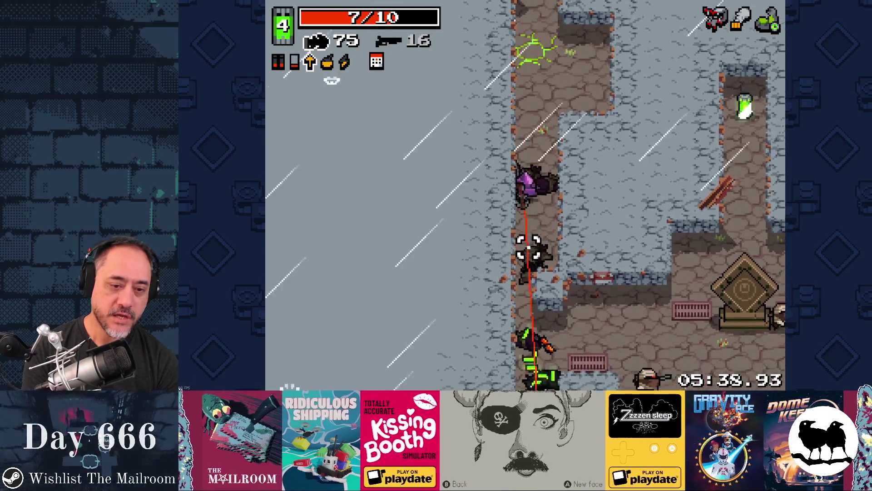
{"action": "key", "text": "space"}
{"action": "key", "text": "s"}
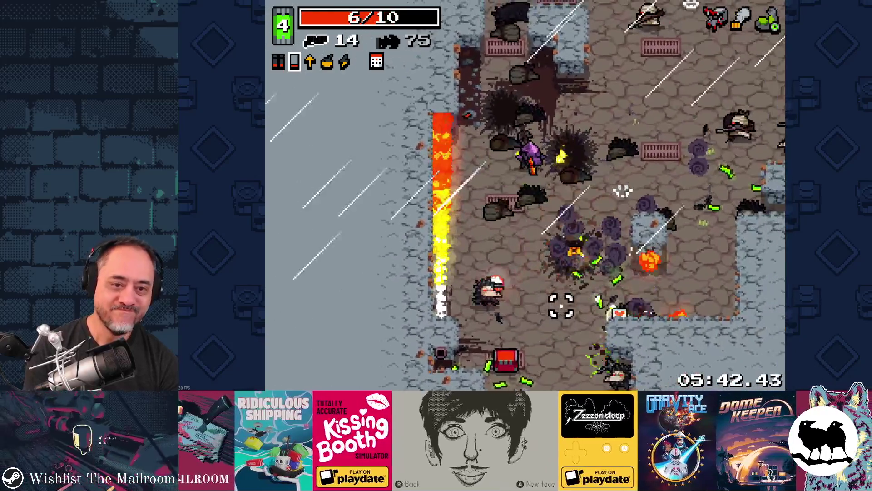
{"action": "left_click", "coordinate": [468, 306]}
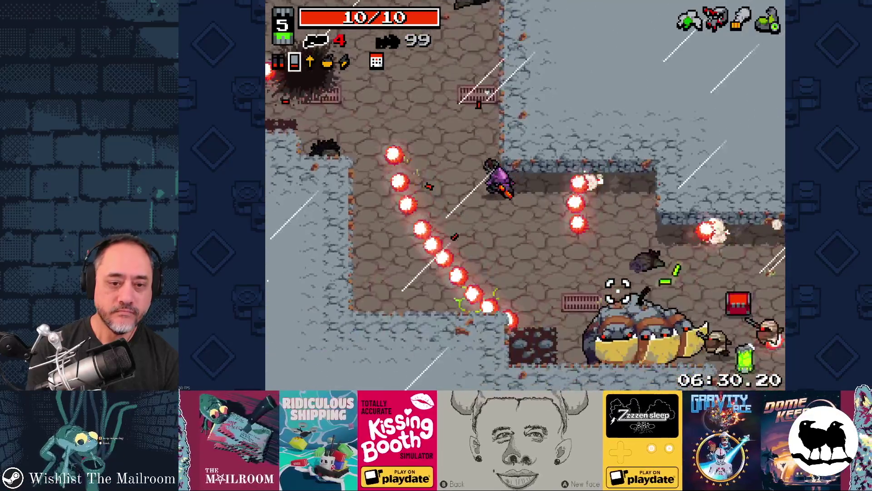
Switch to the bolt weapon and fight the boss and remaining enemies
{"action": "key", "text": "space"}
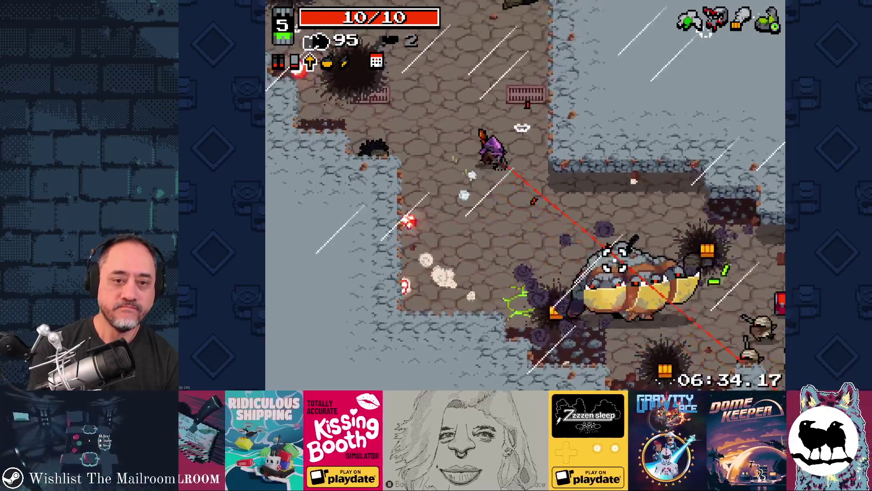
{"action": "left_click", "coordinate": [600, 272]}
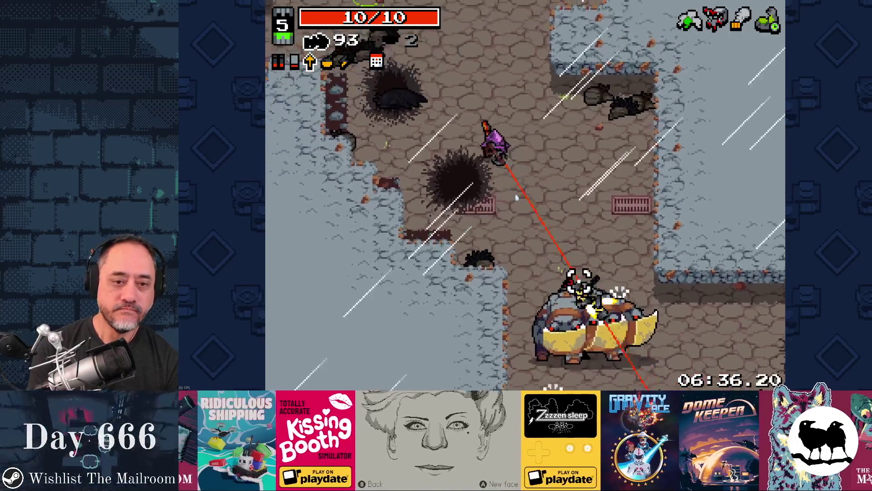
{"action": "left_click", "coordinate": [577, 289]}
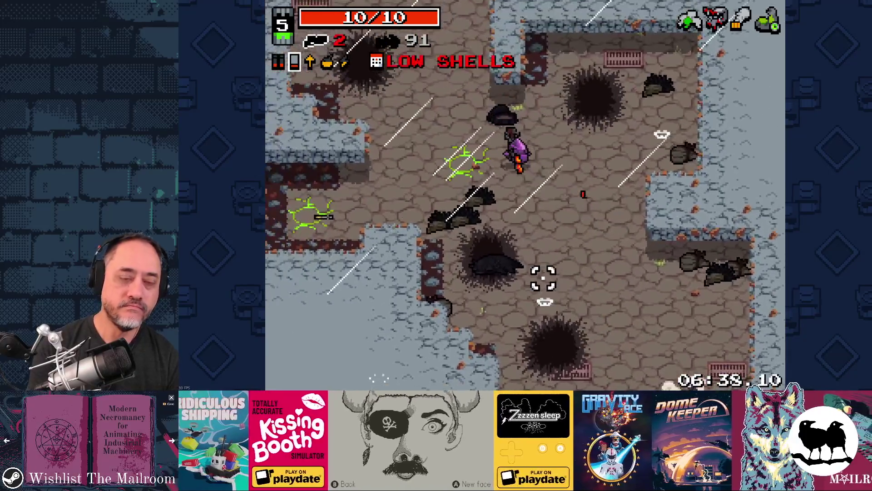
{"action": "key", "text": "s"}
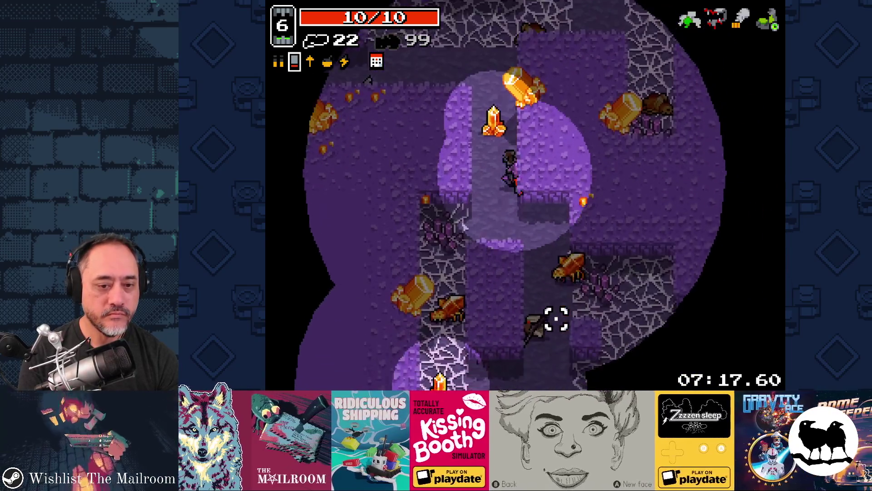
{"action": "left_click", "coordinate": [546, 313]}
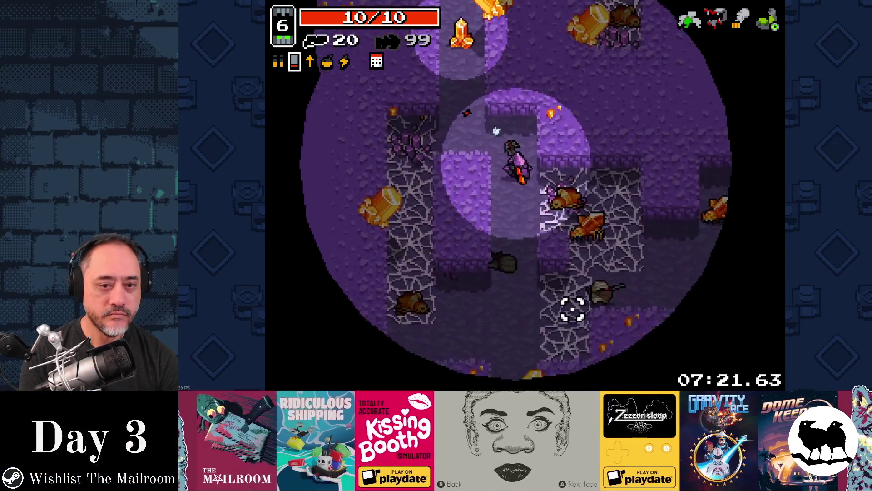
{"action": "left_click", "coordinate": [629, 269]}
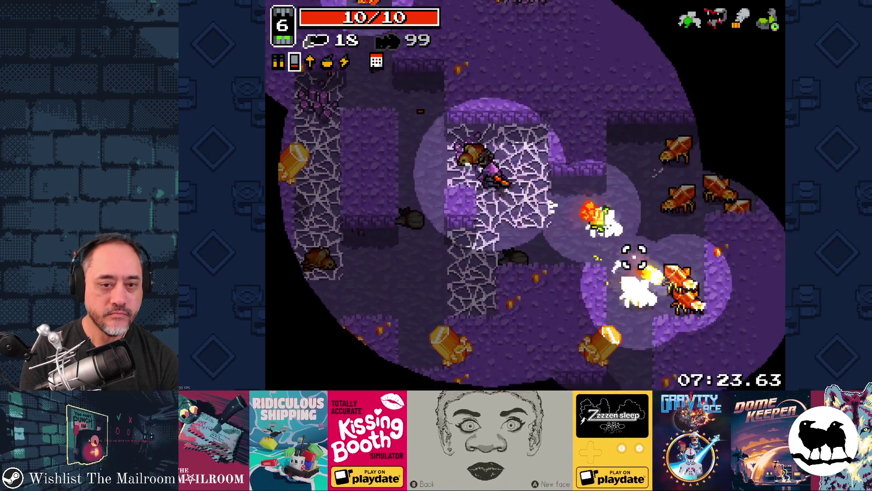
{"action": "left_click", "coordinate": [637, 250]}
{"action": "left_click", "coordinate": [639, 225]}
{"action": "left_click", "coordinate": [637, 230]}
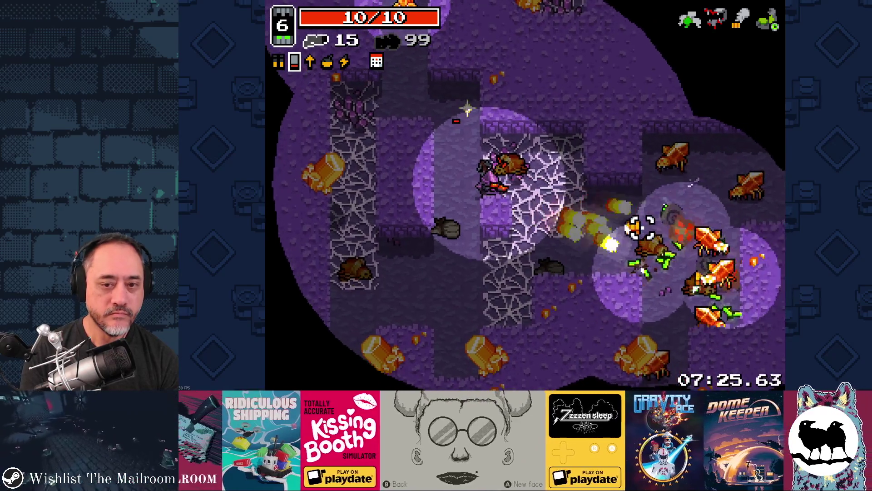
{"action": "left_click", "coordinate": [639, 241]}
{"action": "left_click", "coordinate": [637, 255]}
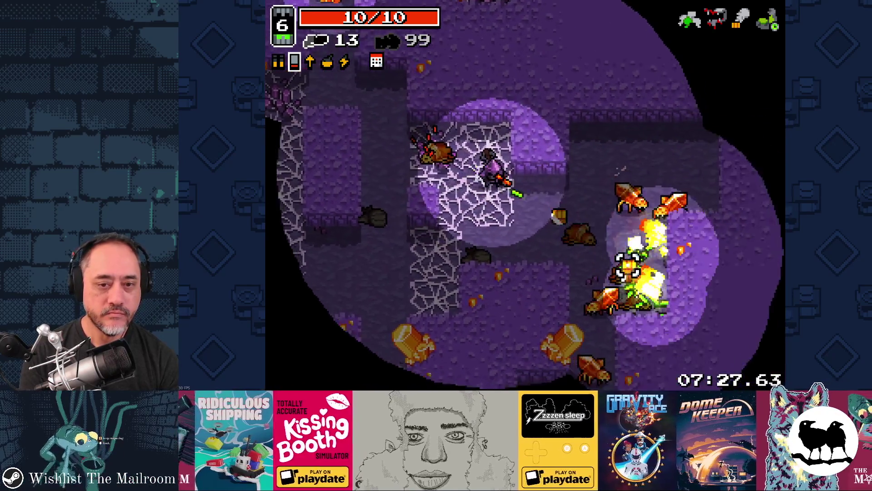
{"action": "left_click", "coordinate": [629, 261]}
{"action": "left_click", "coordinate": [623, 248]}
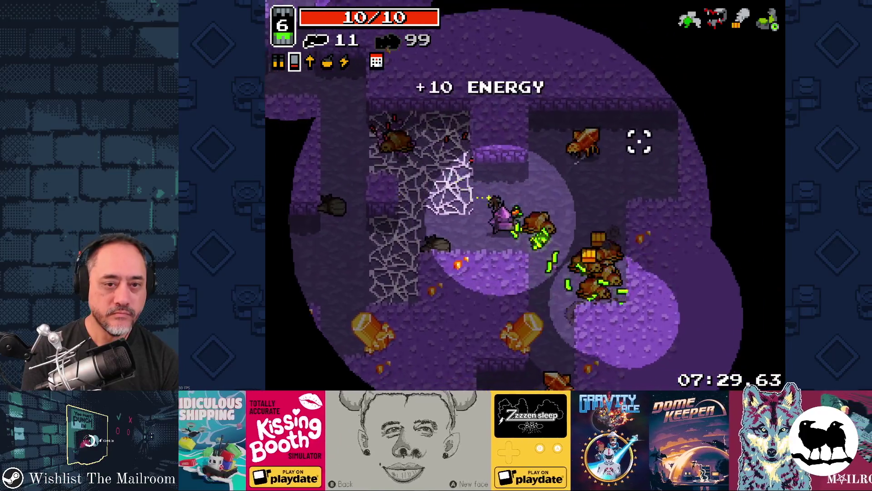
{"action": "left_click", "coordinate": [613, 105]}
{"action": "left_click", "coordinate": [532, 310]}
{"action": "left_click", "coordinate": [568, 246]}
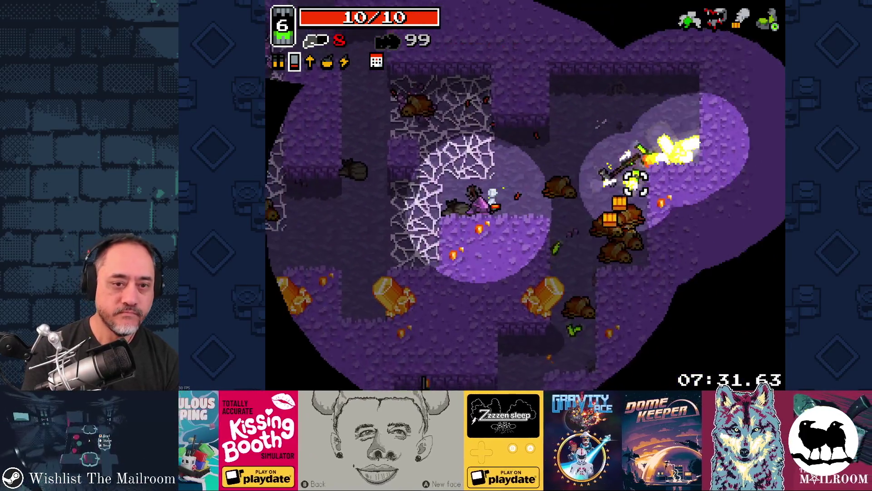
{"action": "left_click", "coordinate": [428, 292]}
Collect the shells and step onto the portal to leave the level
{"action": "key", "text": "w"}
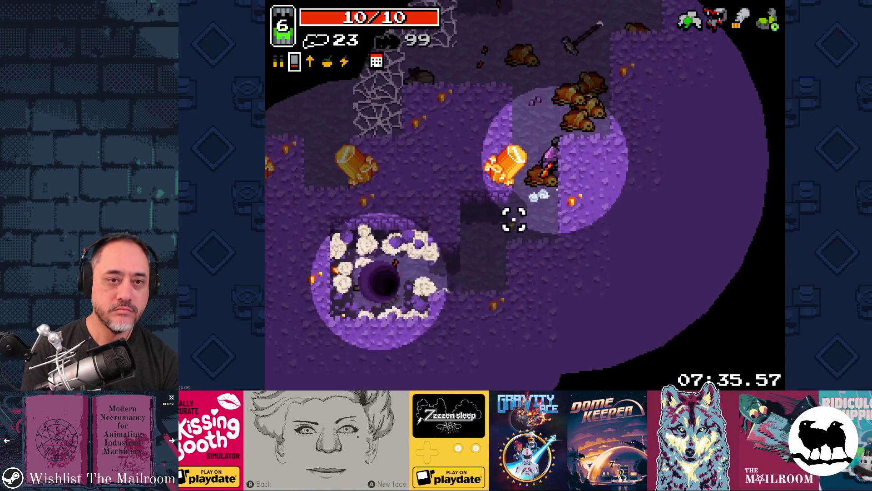
{"action": "key", "text": "s"}
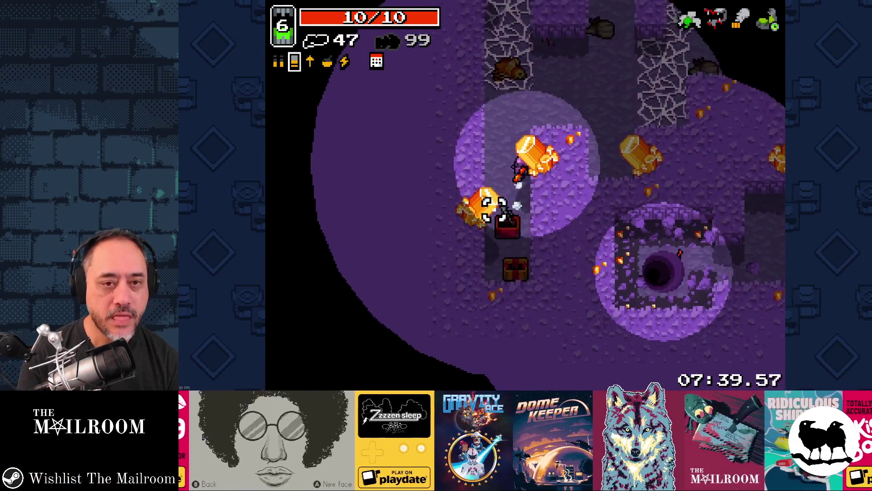
{"action": "key", "text": "d"}
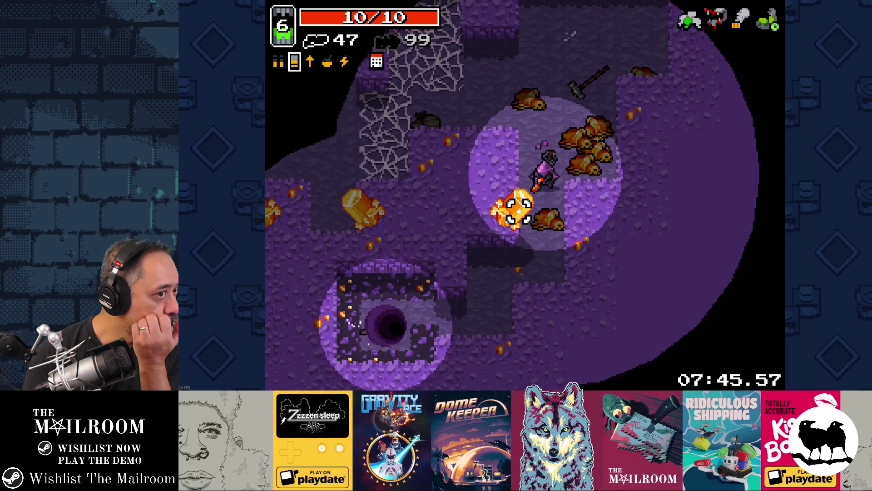
{"action": "key", "text": "a+s"}
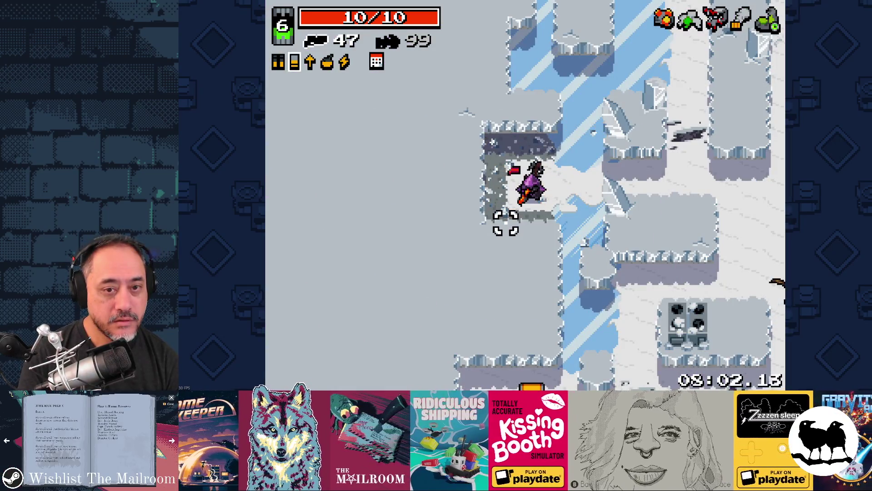
Fight through the snowy level, grabbing pickups and using the crystal ability
{"action": "key", "text": "w"}
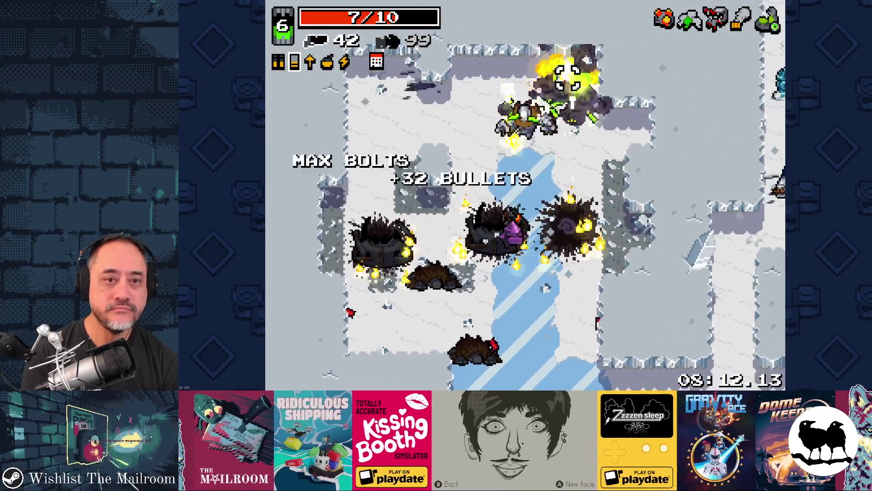
{"action": "key", "text": "w"}
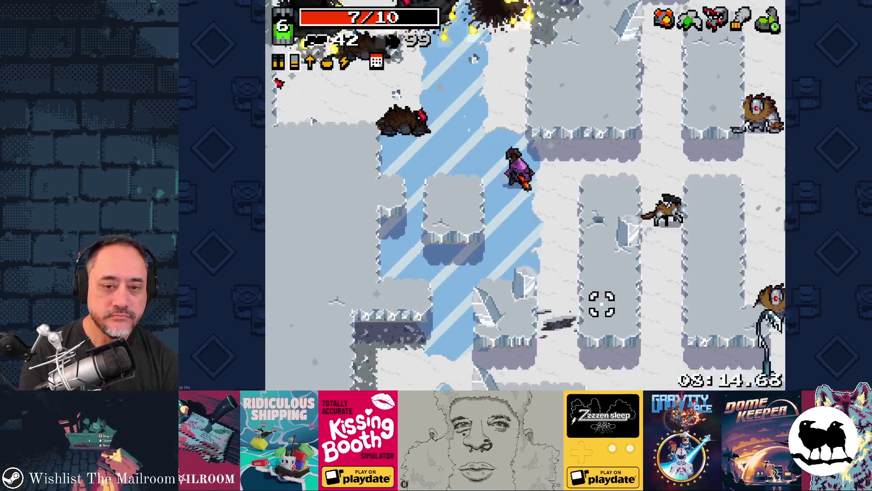
{"action": "left_click", "coordinate": [646, 209]}
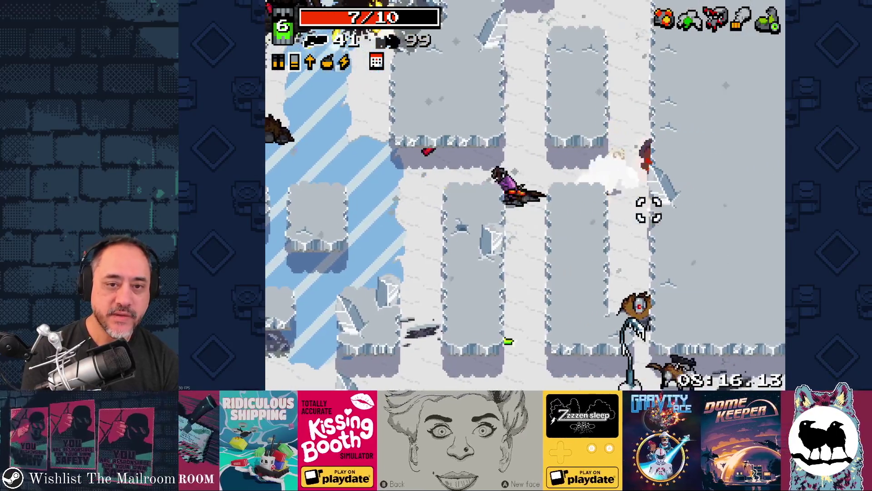
{"action": "left_click", "coordinate": [642, 182]}
{"action": "left_click", "coordinate": [518, 311]}
{"action": "key", "text": "a"}
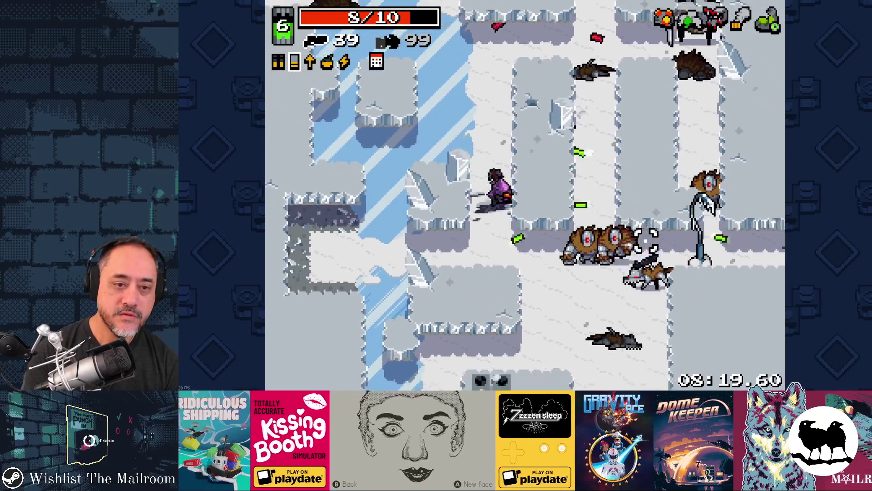
{"action": "left_click", "coordinate": [637, 160]}
{"action": "key", "text": "s"}
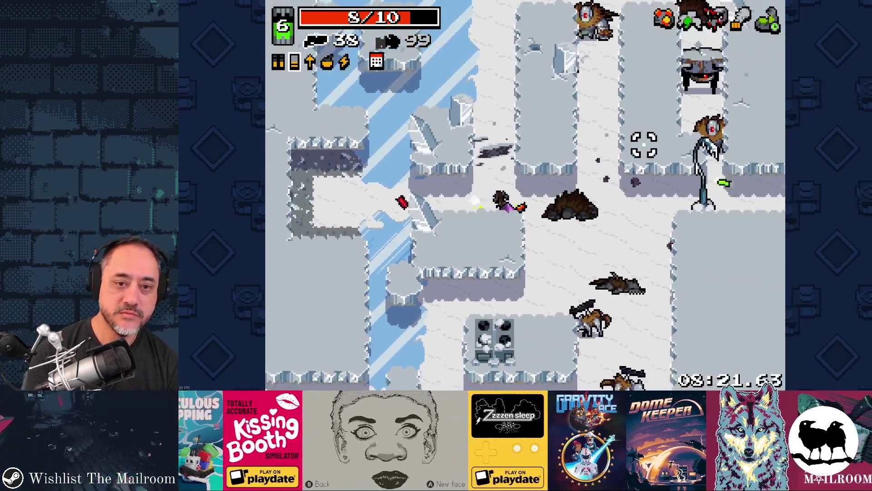
{"action": "left_click", "coordinate": [559, 312]}
{"action": "key", "text": "d"}
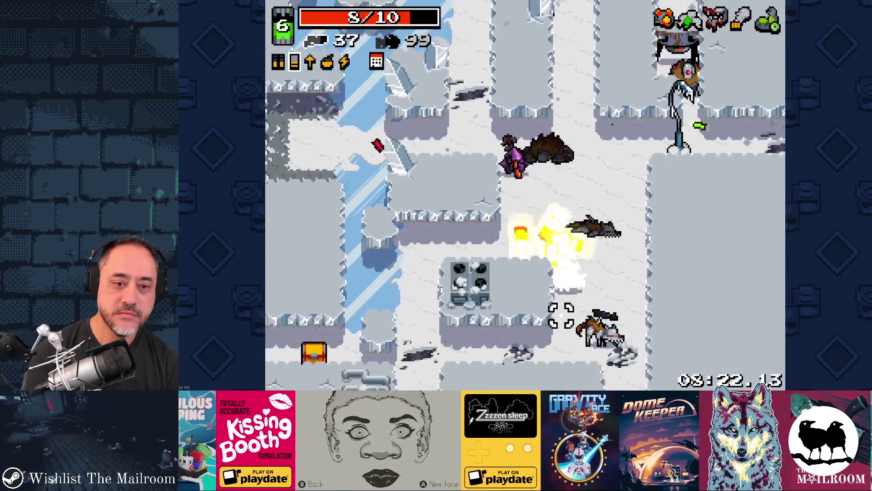
{"action": "left_click", "coordinate": [560, 293]}
{"action": "right_click", "coordinate": [554, 301]}
{"action": "key", "text": "w"}
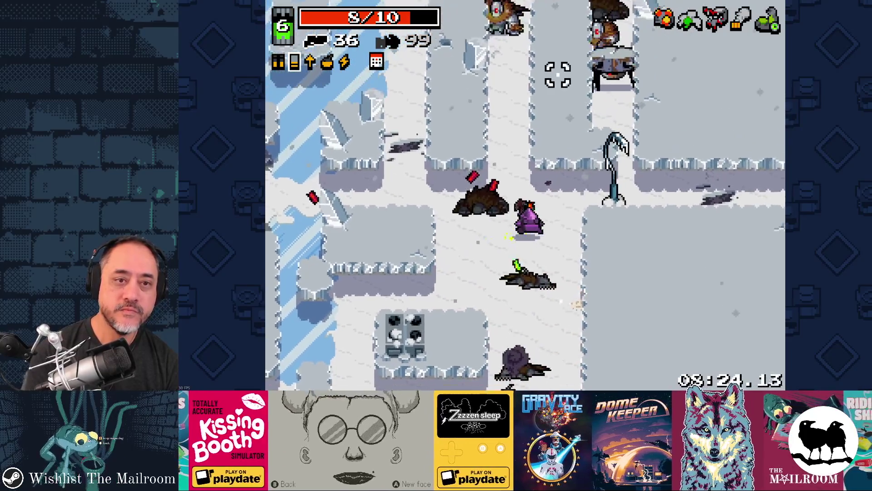
{"action": "left_click", "coordinate": [545, 73]}
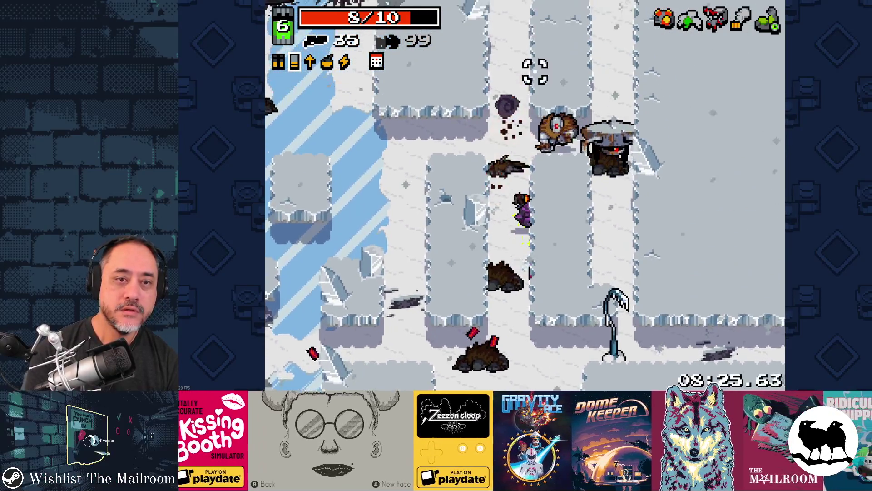
{"action": "left_click", "coordinate": [554, 77]}
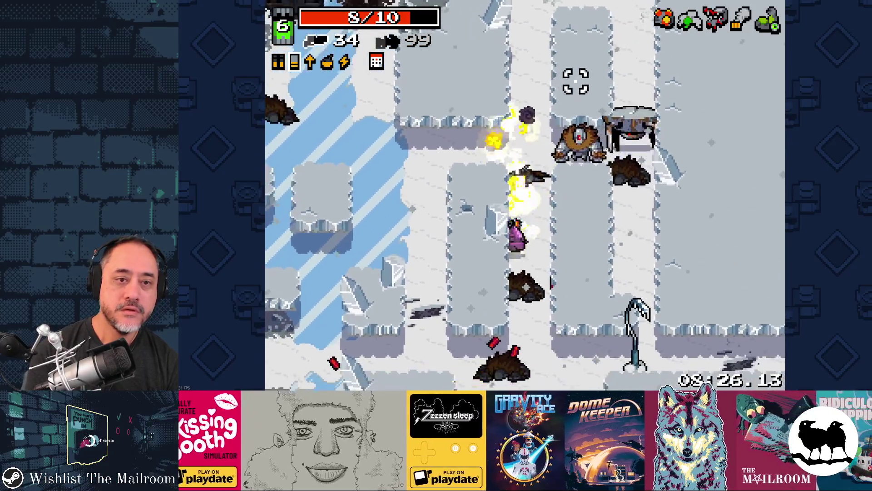
{"action": "key", "text": "s"}
{"action": "left_click", "coordinate": [527, 82]}
{"action": "key", "text": "a"}
{"action": "key", "text": "a"}
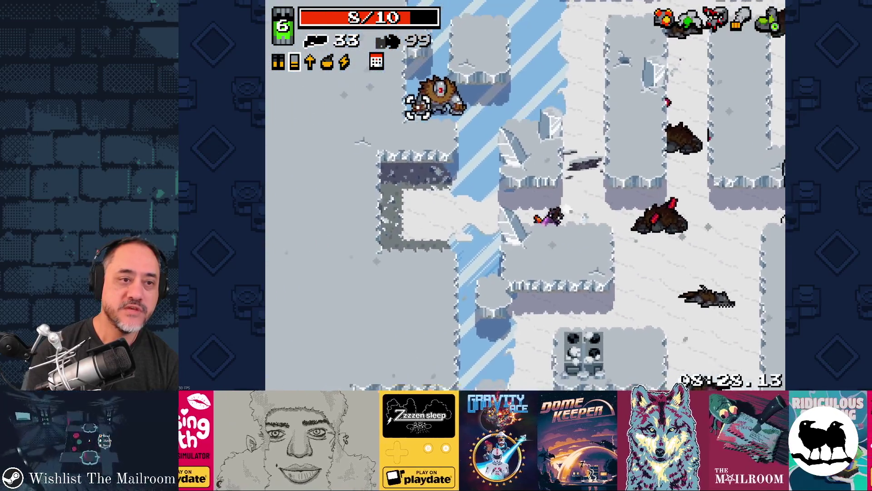
{"action": "left_click", "coordinate": [438, 88]}
{"action": "key", "text": "s"}
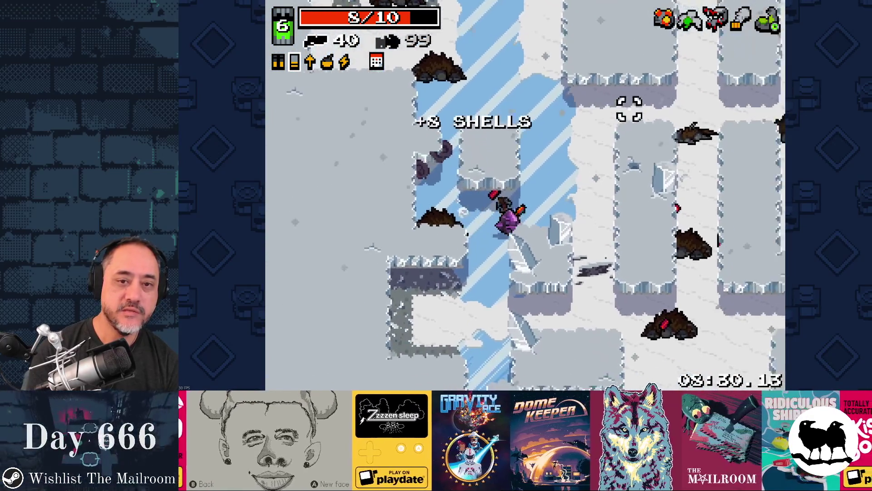
{"action": "key", "text": "d"}
{"action": "key", "text": "w"}
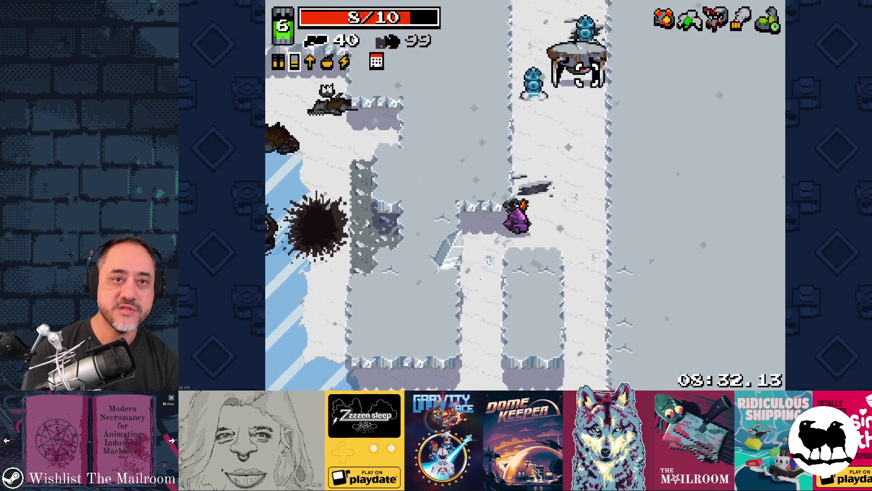
{"action": "left_click", "coordinate": [590, 68]}
Alternate shotgun and bullet weapon to clear the upper corridor and lower snowy area
{"action": "key", "text": "space"}
{"action": "left_click", "coordinate": [559, 77]}
{"action": "key", "text": "w"}
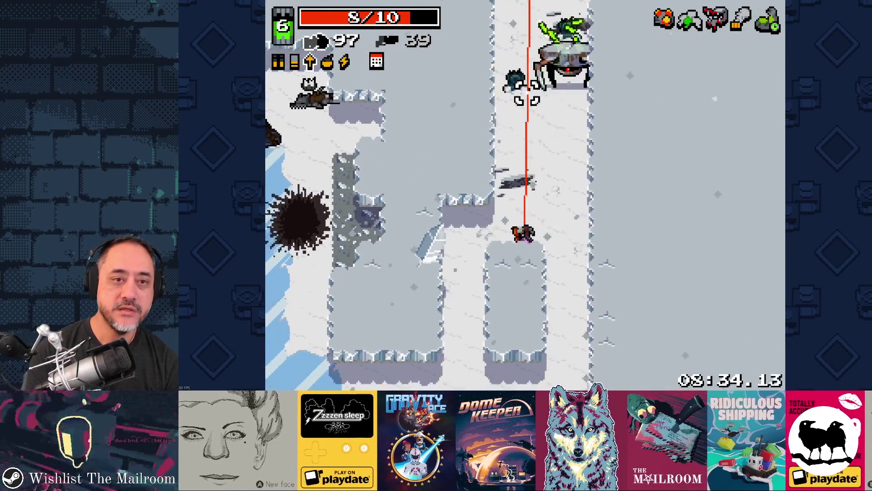
{"action": "key", "text": "space"}
{"action": "left_click", "coordinate": [552, 77]}
{"action": "key", "text": "w"}
{"action": "left_click", "coordinate": [552, 78]}
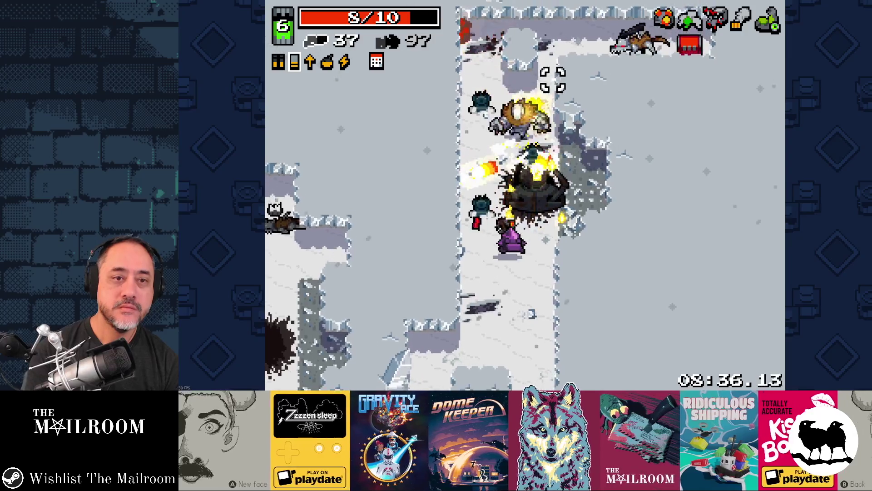
{"action": "left_click", "coordinate": [631, 137]}
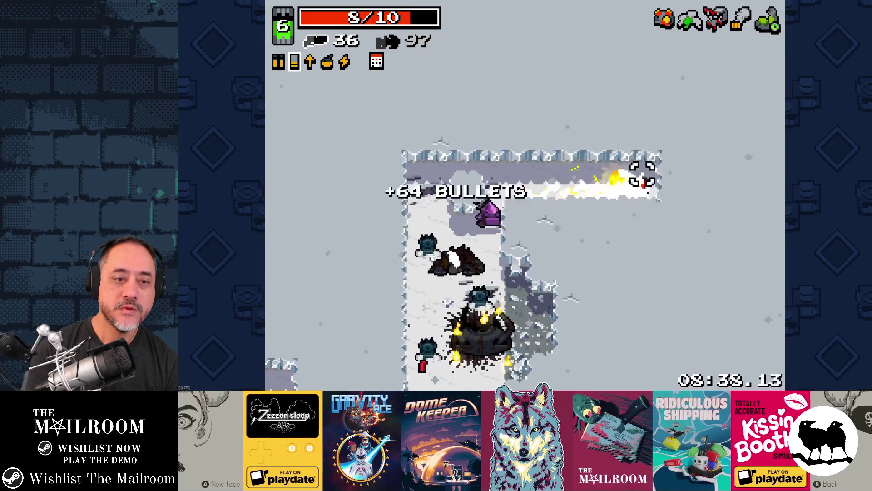
{"action": "key", "text": "s"}
{"action": "key", "text": "w"}
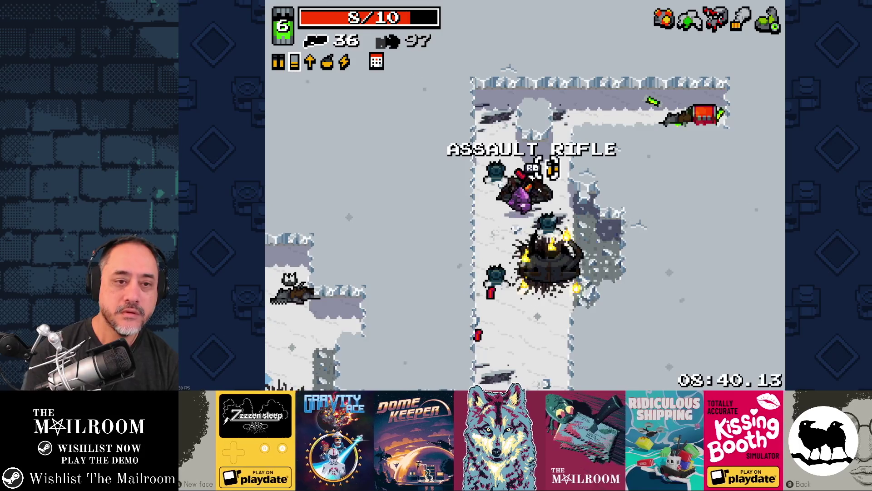
{"action": "key", "text": "d"}
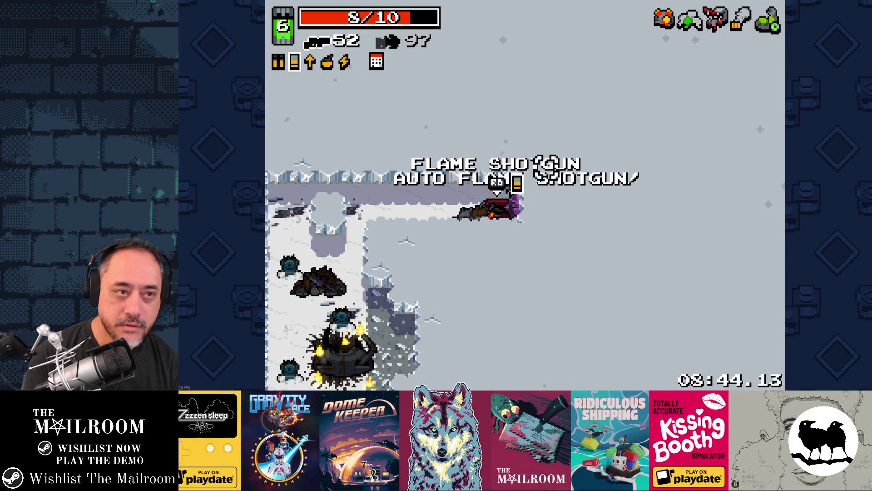
{"action": "key", "text": "a"}
{"action": "key", "text": "s"}
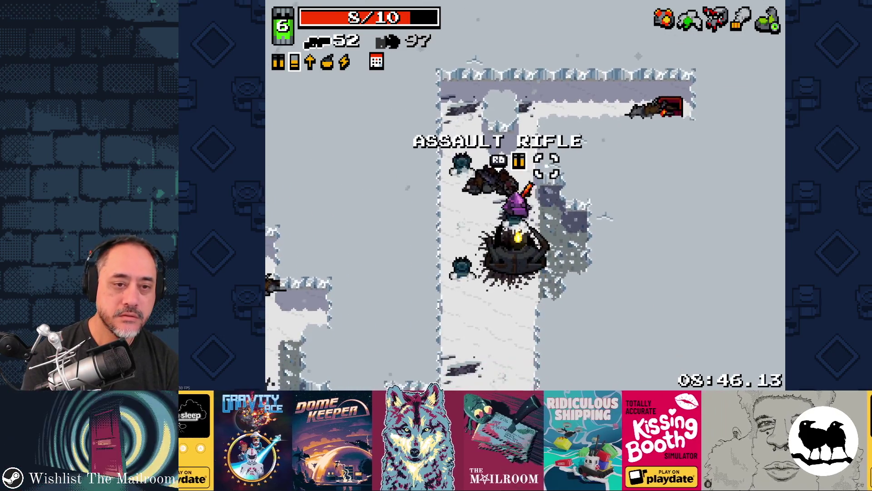
{"action": "key", "text": "s"}
{"action": "key", "text": "space"}
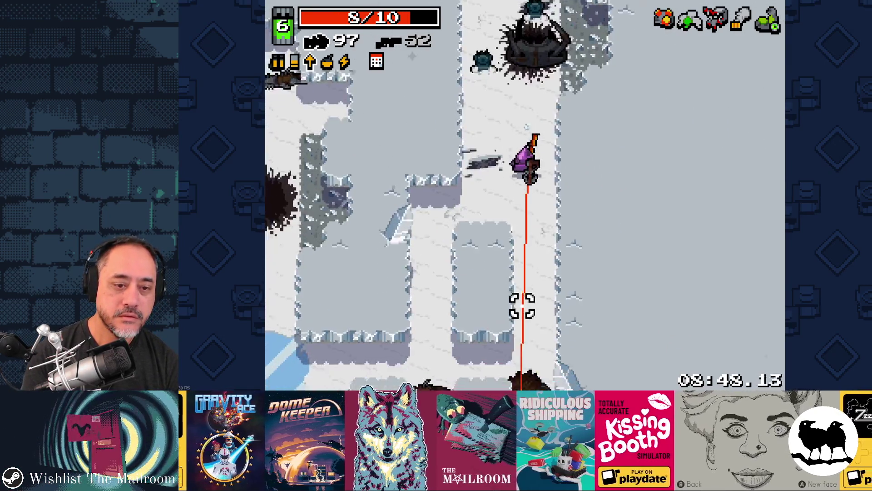
{"action": "key", "text": "s"}
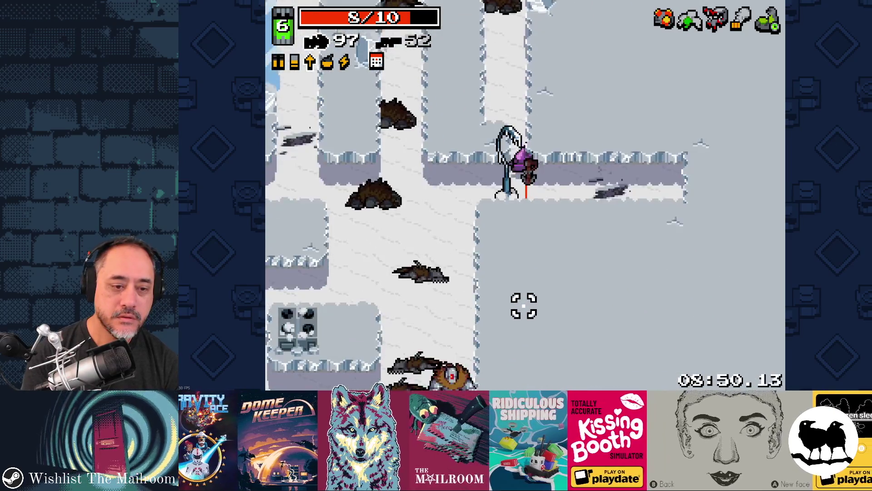
{"action": "key", "text": "a"}
{"action": "left_click", "coordinate": [522, 296]}
{"action": "left_click", "coordinate": [526, 296]}
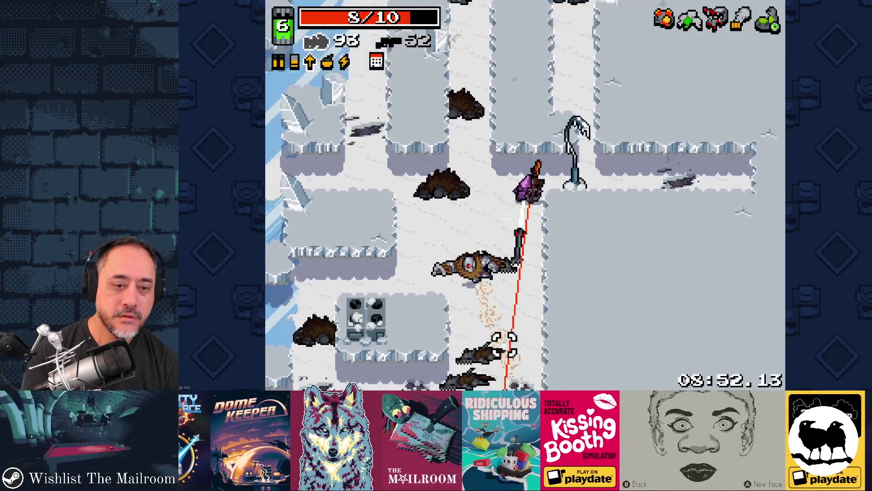
{"action": "key", "text": "space"}
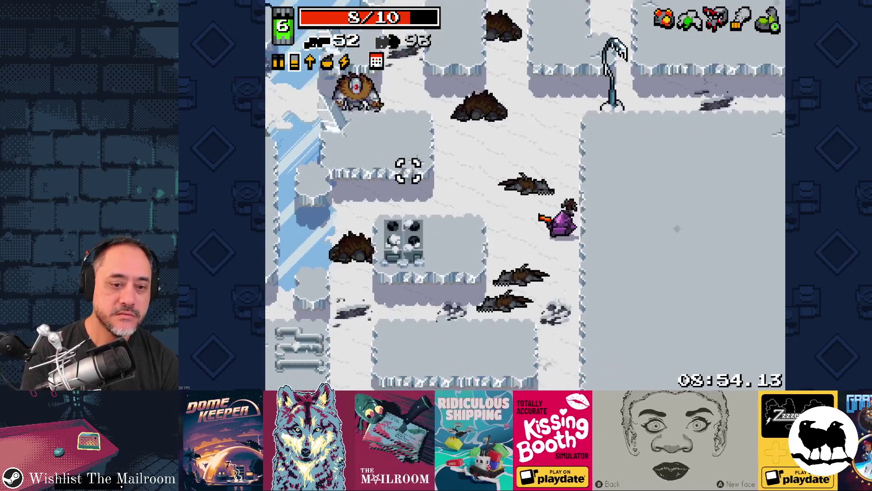
{"action": "key", "text": "w"}
{"action": "key", "text": "w+a"}
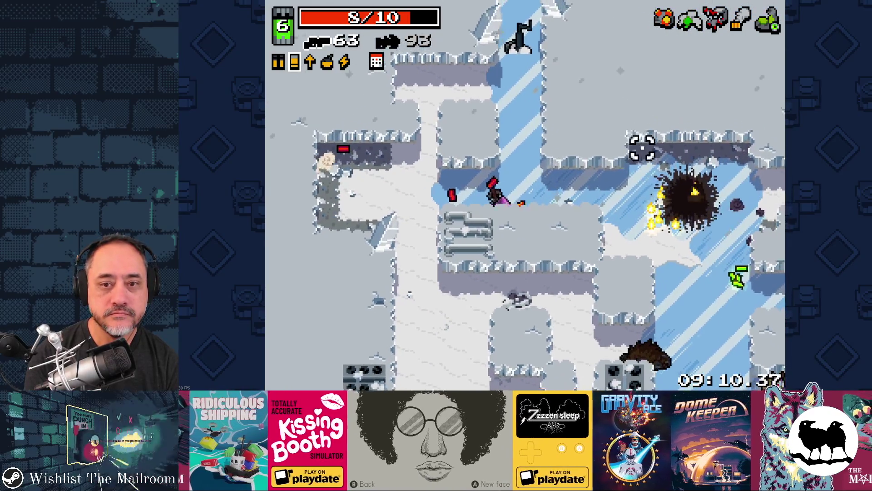
Battle the final enemies and spider using the crystal shield until the run ends at 5-2
{"action": "key", "text": "w"}
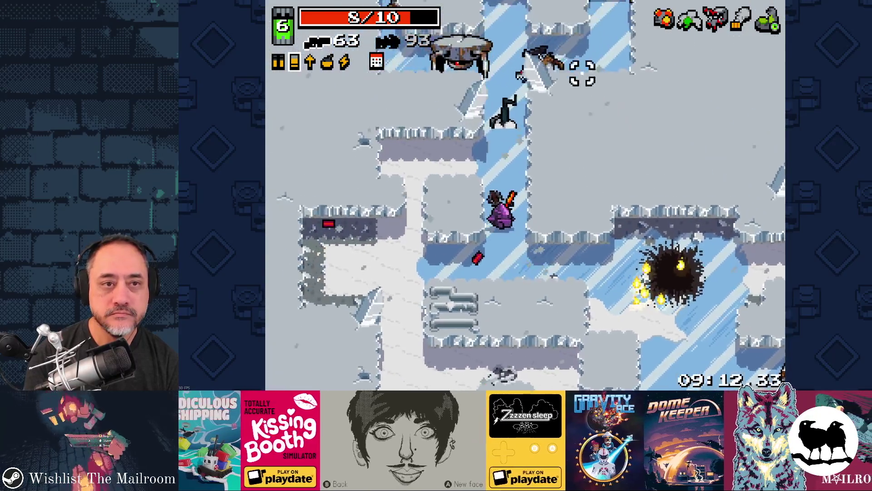
{"action": "left_click", "coordinate": [551, 65]}
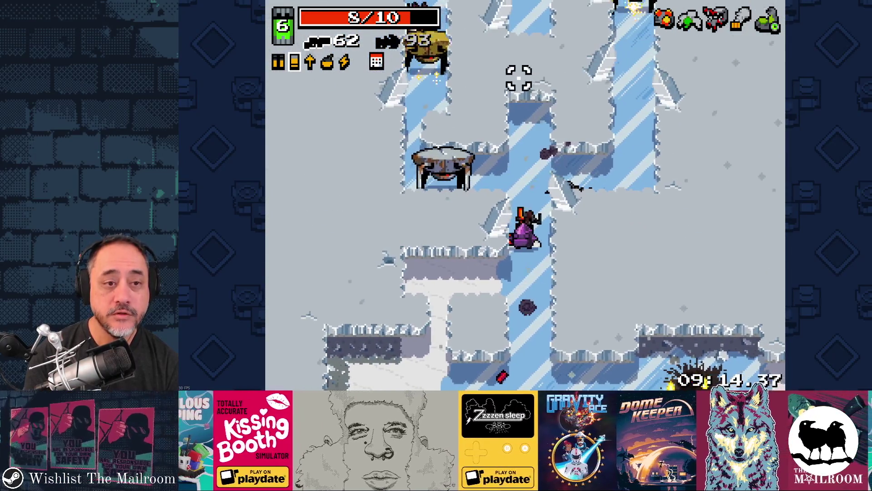
{"action": "key", "text": "space"}
{"action": "left_click", "coordinate": [518, 95]}
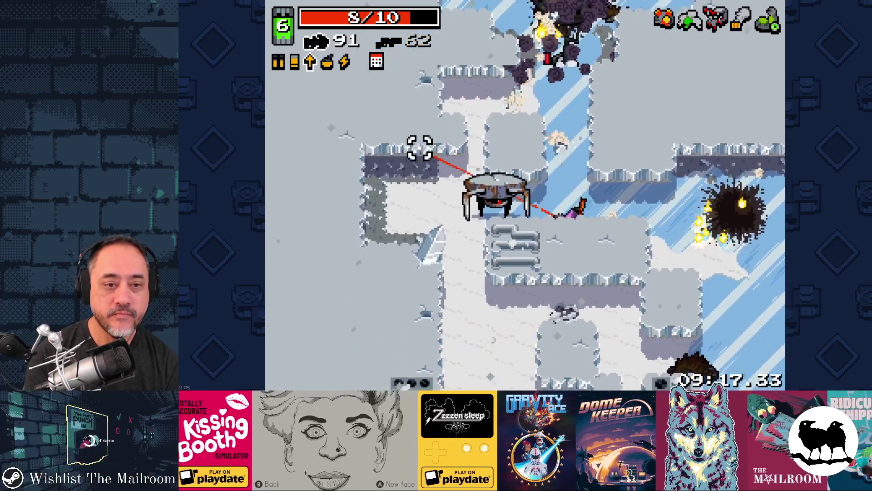
{"action": "left_click", "coordinate": [419, 148]}
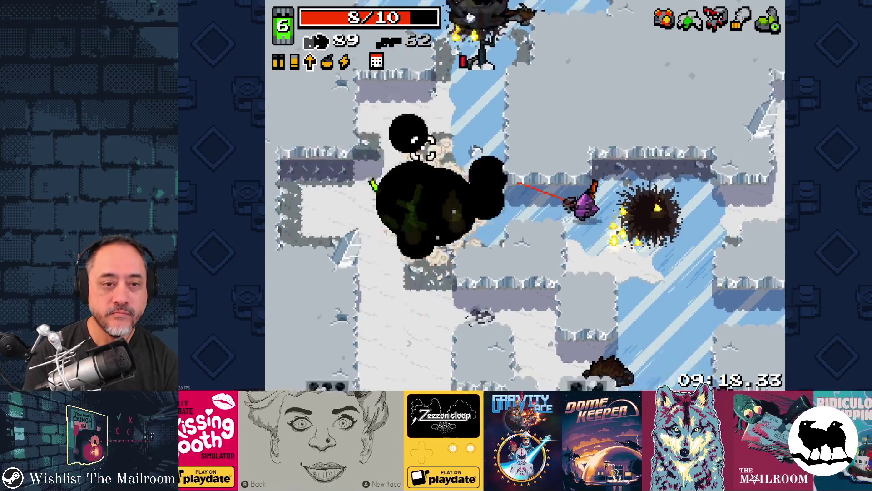
{"action": "key", "text": "space"}
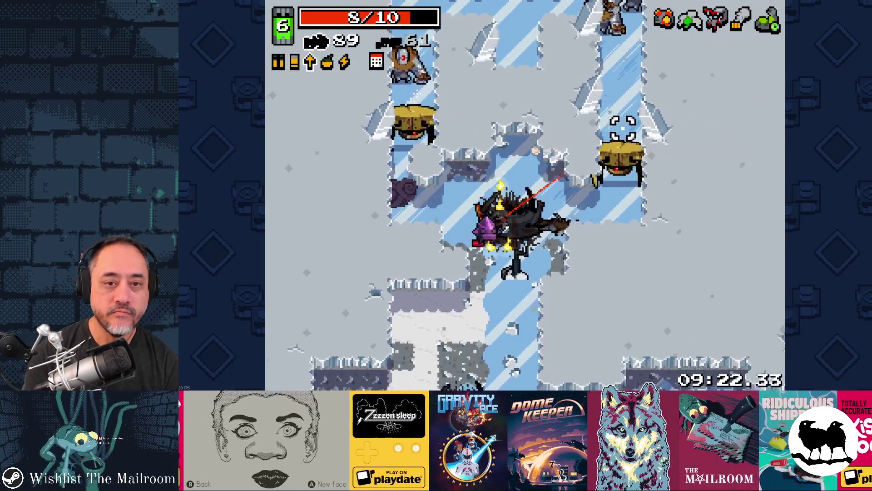
{"action": "left_click", "coordinate": [616, 129]}
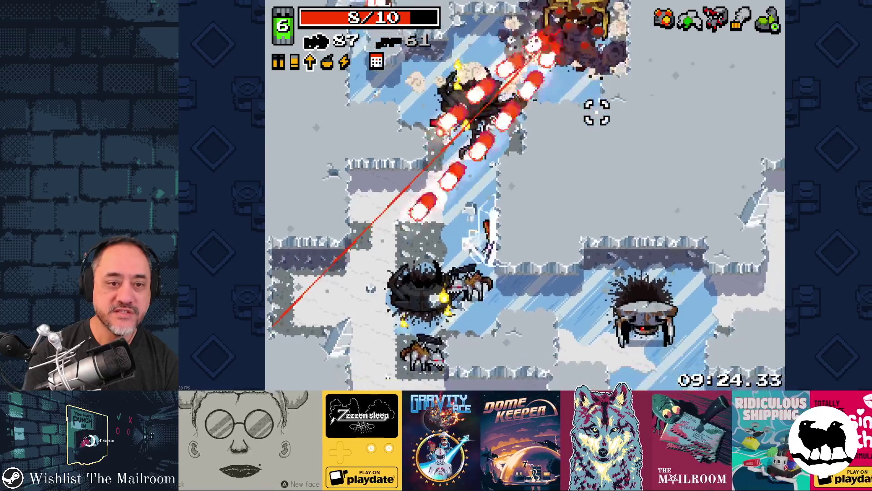
{"action": "right_click", "coordinate": [565, 93]}
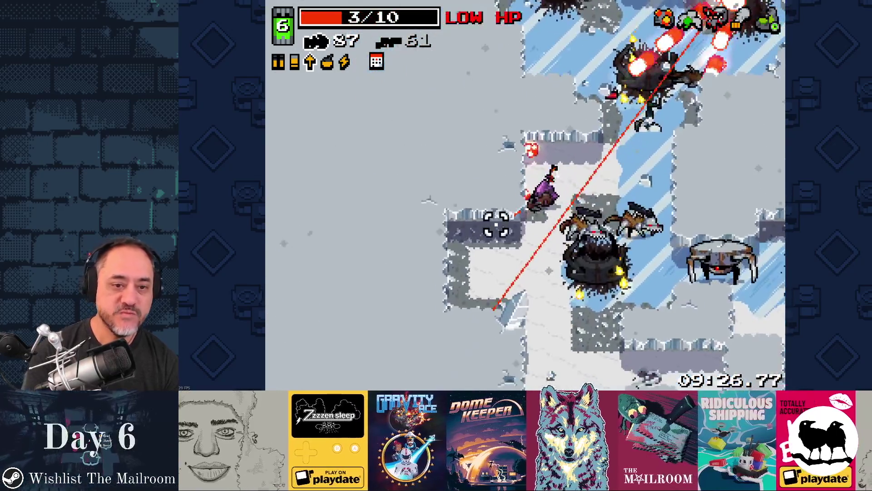
{"action": "key", "text": "space"}
{"action": "left_click", "coordinate": [609, 102]}
{"action": "right_click", "coordinate": [610, 101]}
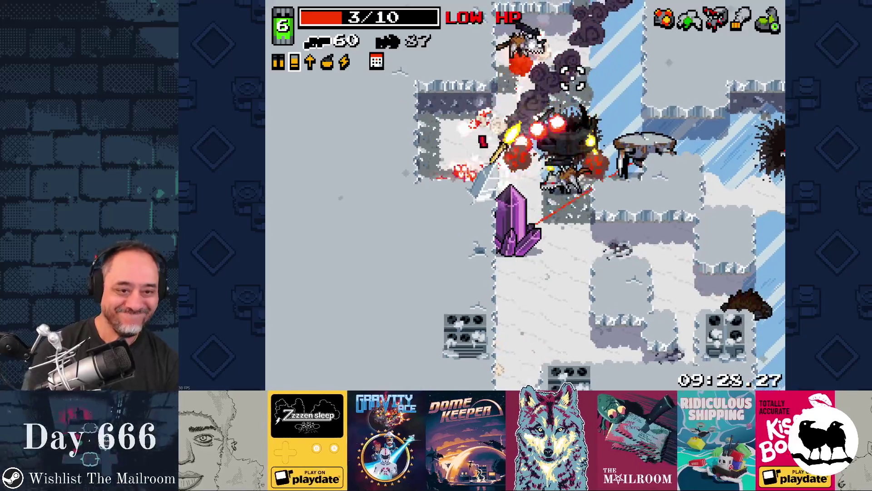
{"action": "left_click", "coordinate": [529, 76]}
{"action": "left_click", "coordinate": [518, 80]}
{"action": "right_click", "coordinate": [496, 76]}
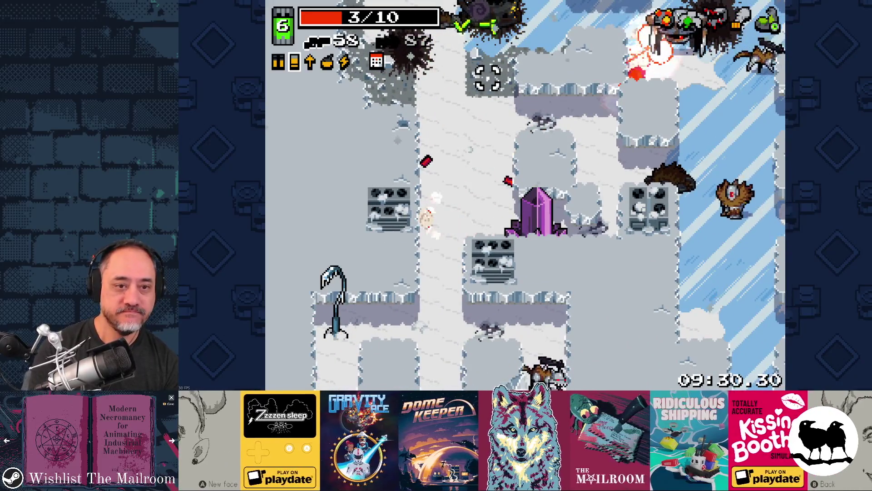
{"action": "key", "text": "w"}
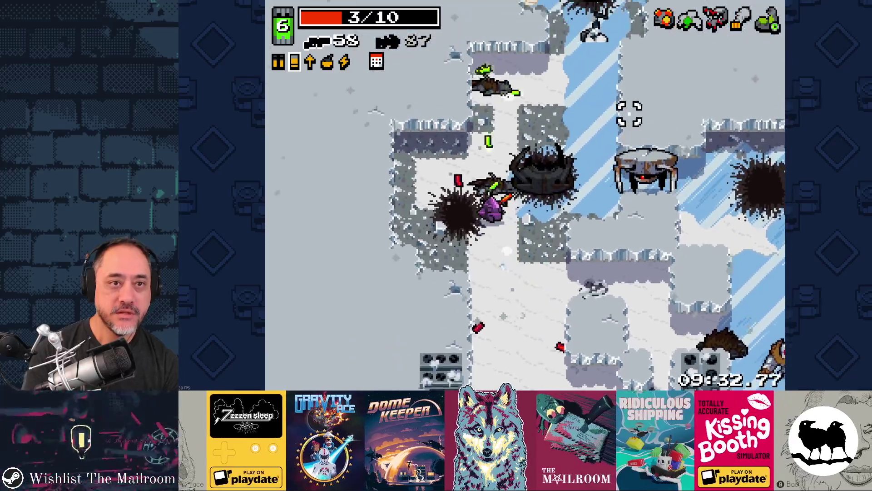
{"action": "left_click", "coordinate": [631, 136]}
{"action": "left_click", "coordinate": [641, 143]}
{"action": "right_click", "coordinate": [625, 104]}
{"action": "left_click", "coordinate": [545, 191]}
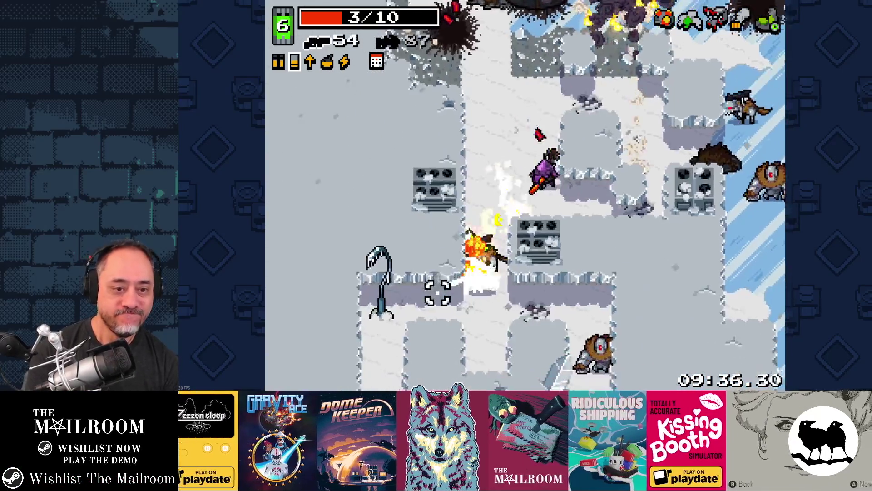
{"action": "key", "text": "s"}
{"action": "left_click", "coordinate": [481, 305]}
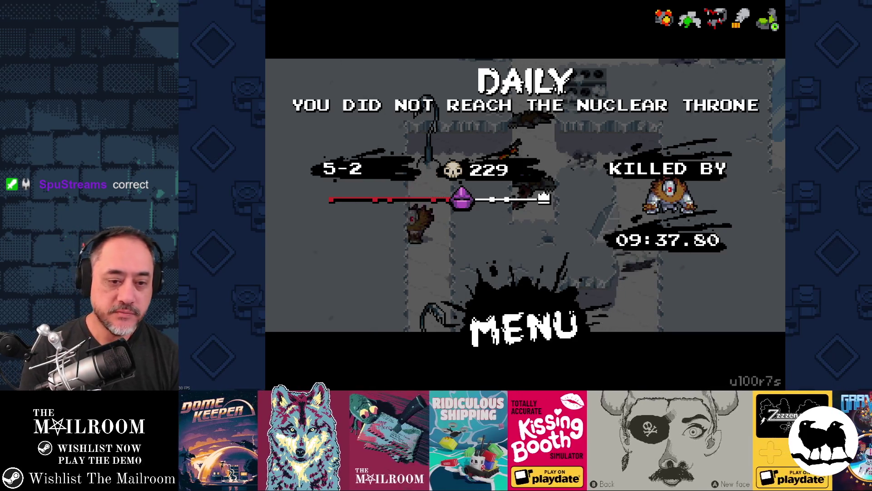
Quit Nuclear Throne from the death screen and close the Steam library window
{"action": "key", "text": "Return"}
{"action": "key", "text": "Escape"}
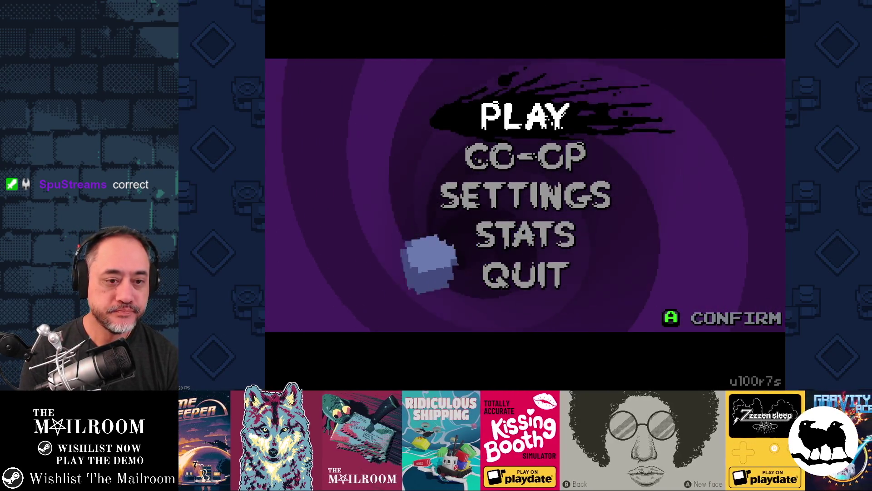
{"action": "key", "text": "Down"}
{"action": "key", "text": "Down"}
{"action": "key", "text": "Down"}
{"action": "key", "text": "Down"}
{"action": "key", "text": "Return"}
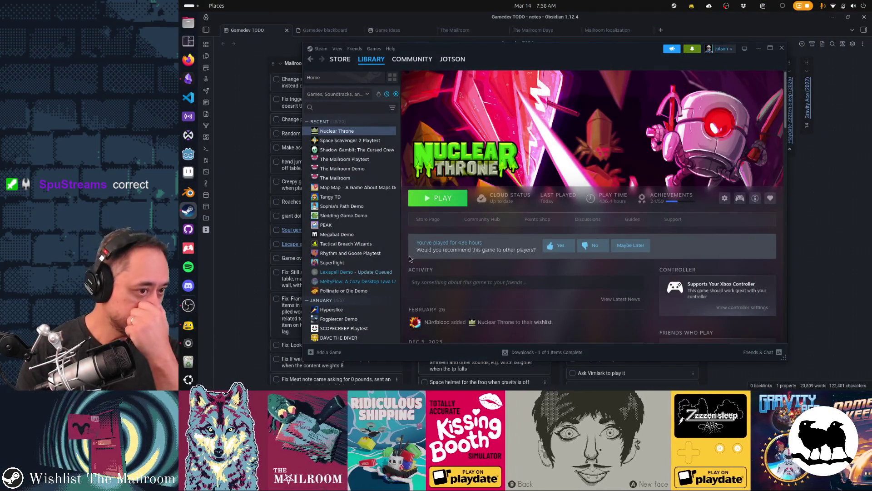
{"action": "left_click", "coordinate": [783, 47]}
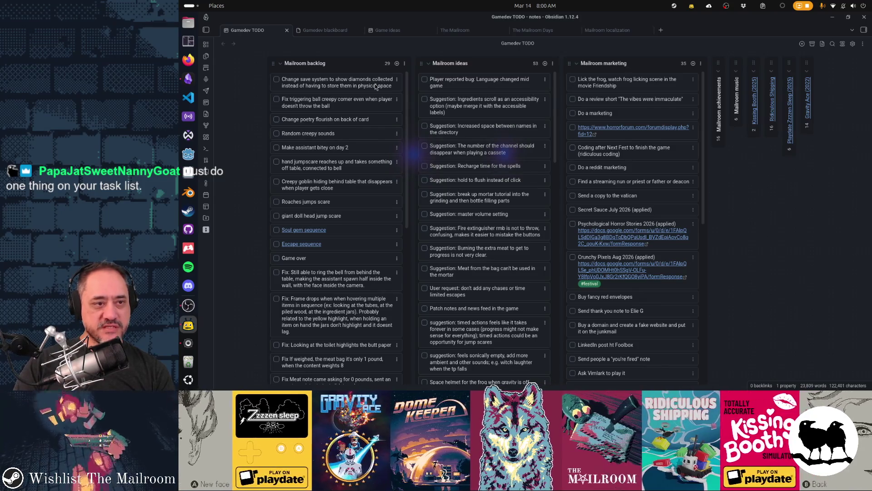
Drag the 'Change save system…' card below 'Change poetry flourish on back of card' in Mailroom backlog
{"action": "left_click_drag", "start_coordinate": [366, 82], "coordinate": [373, 110]}
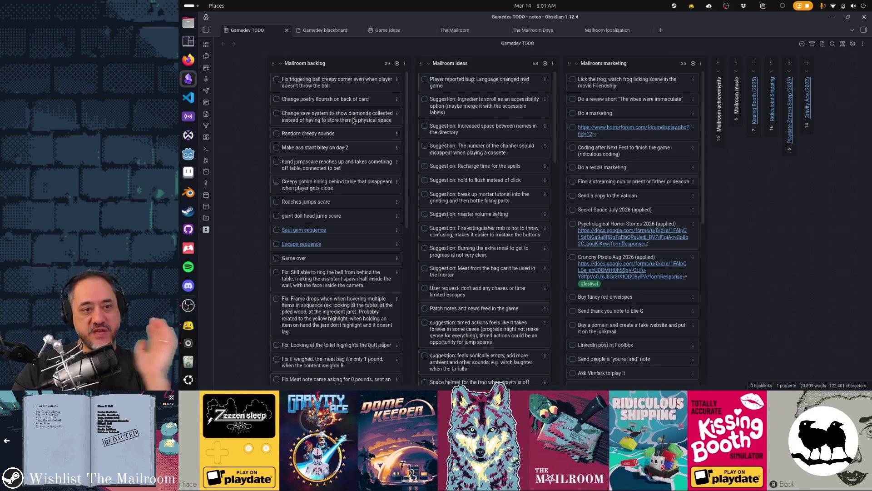
{"action": "scroll", "coordinate": [336, 243], "scroll_direction": "down", "scroll_amount": 7}
{"action": "scroll", "coordinate": [335, 243], "scroll_direction": "up", "scroll_amount": 7}
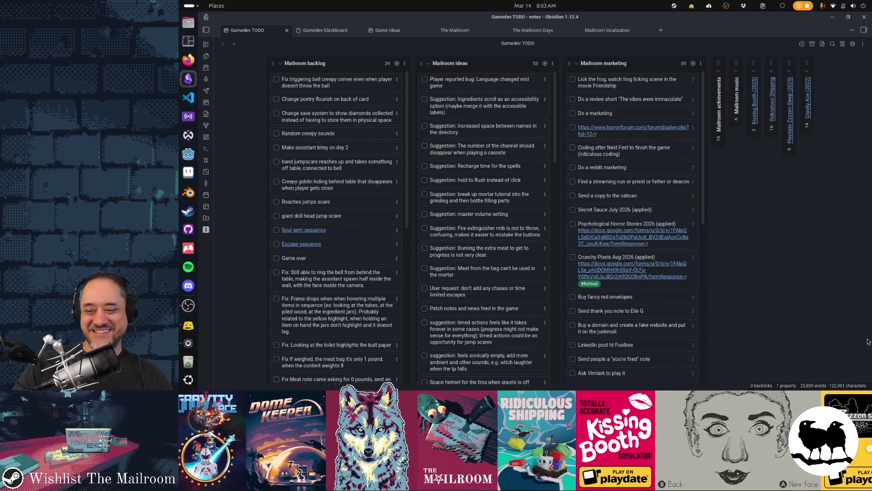
Switch from Obsidian to the Godot Engine window showing the mailroom project's loading.tscn
{"action": "key", "text": "alt+Tab"}
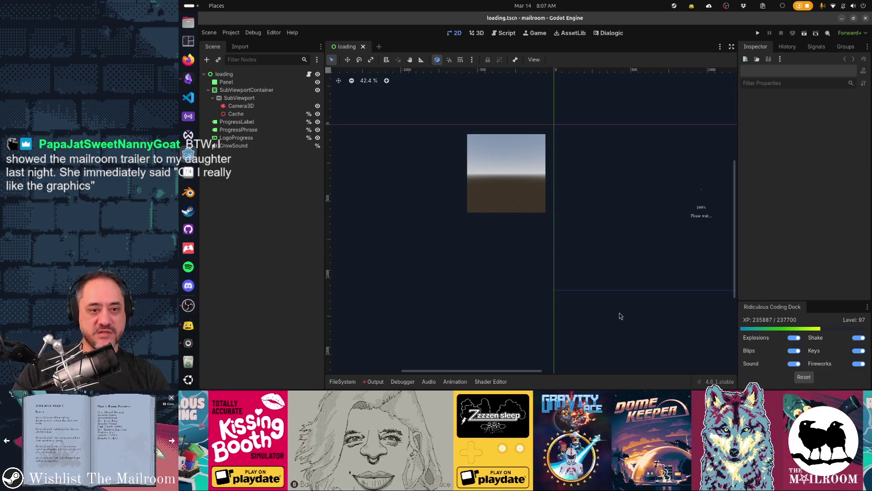
Close the loading.tscn scene tab
{"action": "left_click_drag", "start_coordinate": [619, 313], "coordinate": [458, 323]}
{"action": "left_click", "coordinate": [363, 47]}
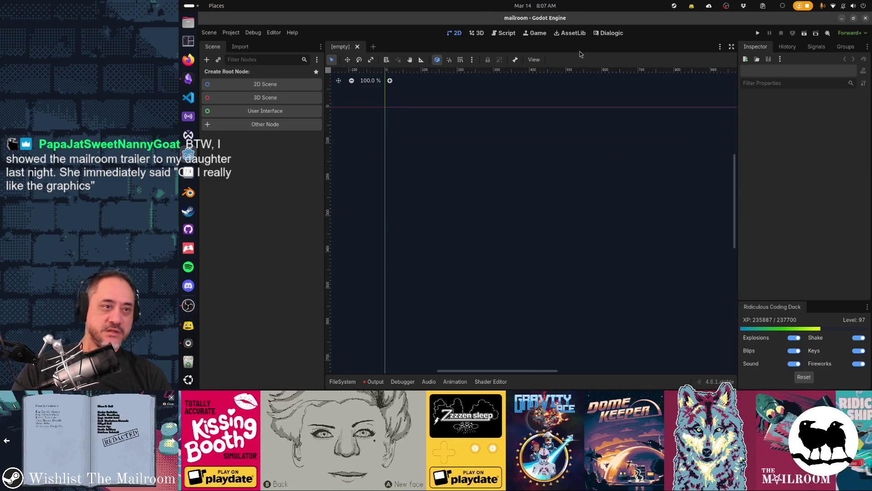
{"action": "key", "text": "ctrl+shift+p"}
{"action": "key", "text": "Escape"}
Open ball.tscn through the scene quick search for 'ball' and orbit around the soccer ball
{"action": "key", "text": "ctrl+shift+o"}
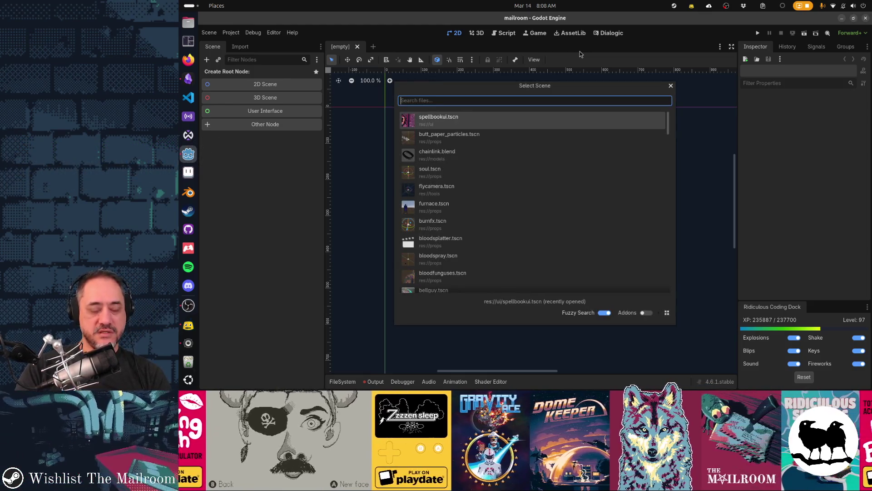
{"action": "type", "text": "ball"}
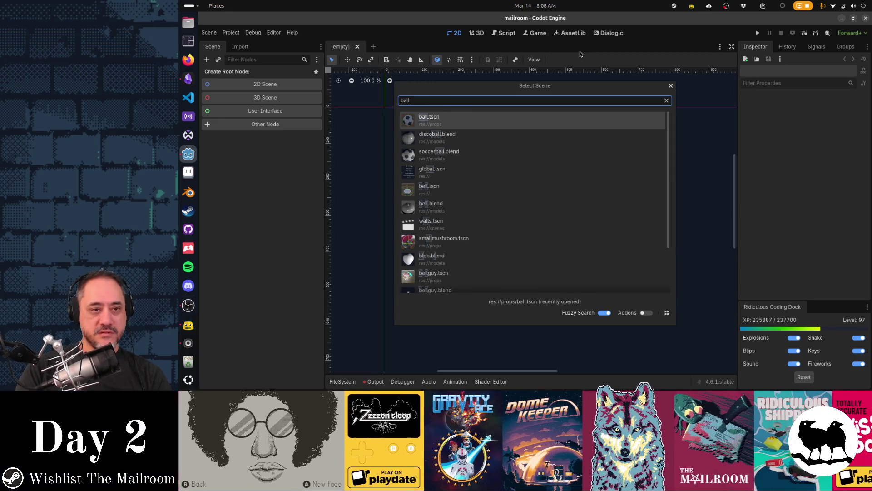
{"action": "key", "text": "Return"}
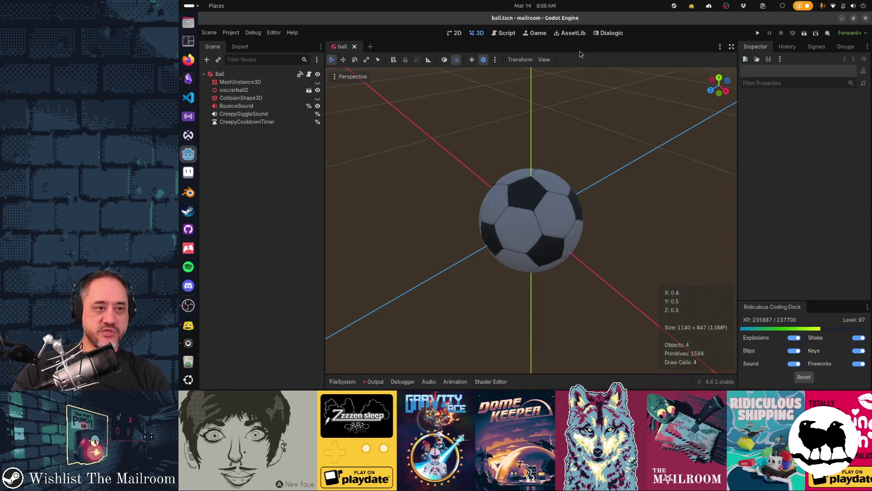
{"action": "mouse_move", "coordinate": [541, 237]}
{"action": "left_mouse_down"}
{"action": "mouse_move", "coordinate": [548, 215]}
{"action": "mouse_move", "coordinate": [527, 179]}
{"action": "left_mouse_up"}
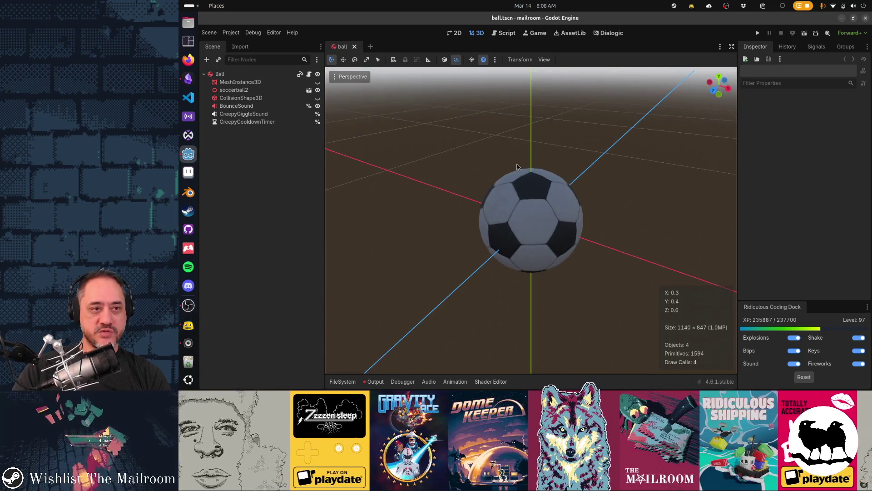
{"action": "left_click", "coordinate": [505, 33]}
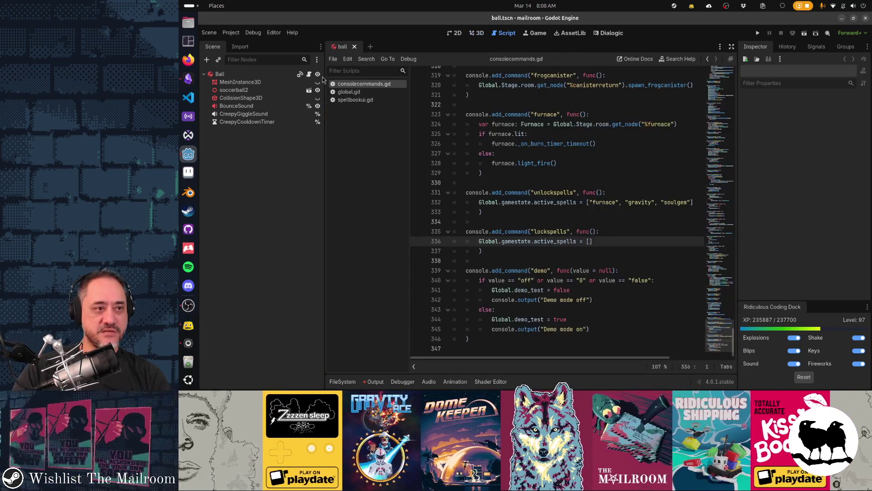
{"action": "left_click", "coordinate": [309, 74]}
{"action": "middle_click", "coordinate": [375, 94]}
{"action": "middle_click", "coordinate": [374, 93]}
{"action": "middle_click", "coordinate": [374, 92]}
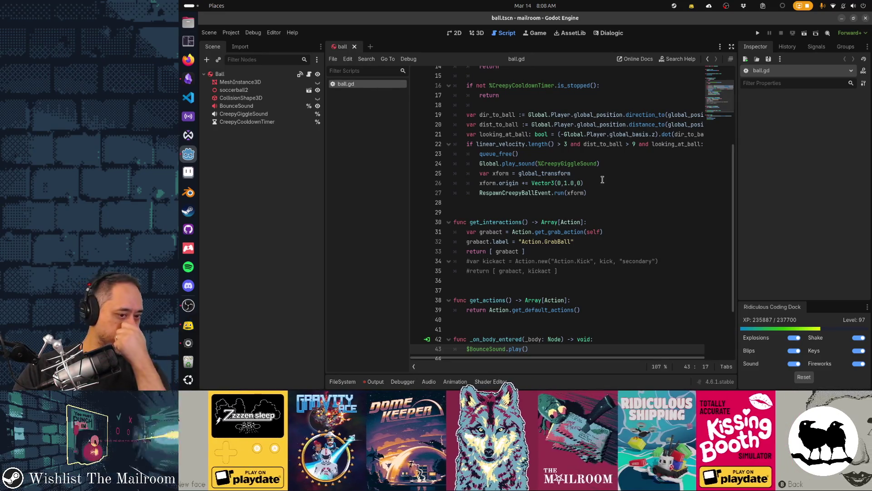
{"action": "scroll", "coordinate": [602, 179], "scroll_direction": "down", "scroll_amount": 3}
{"action": "scroll", "coordinate": [602, 180], "scroll_direction": "up", "scroll_amount": 7}
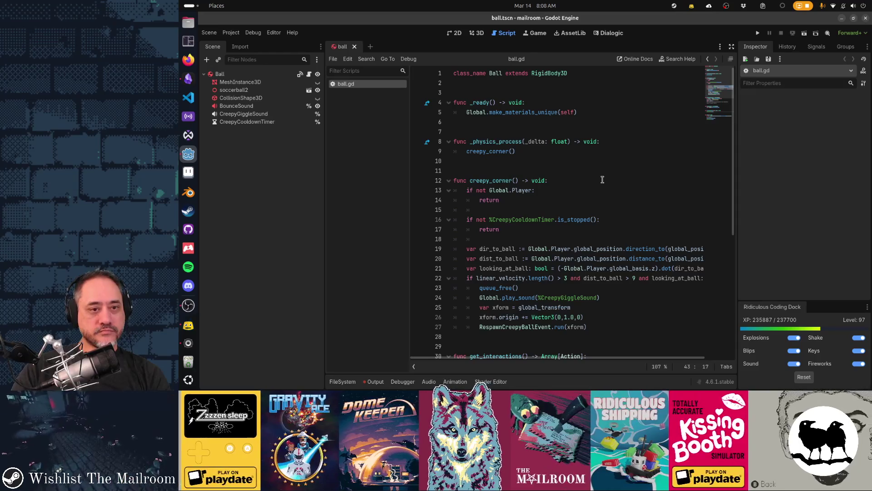
{"action": "left_click", "coordinate": [496, 180]}
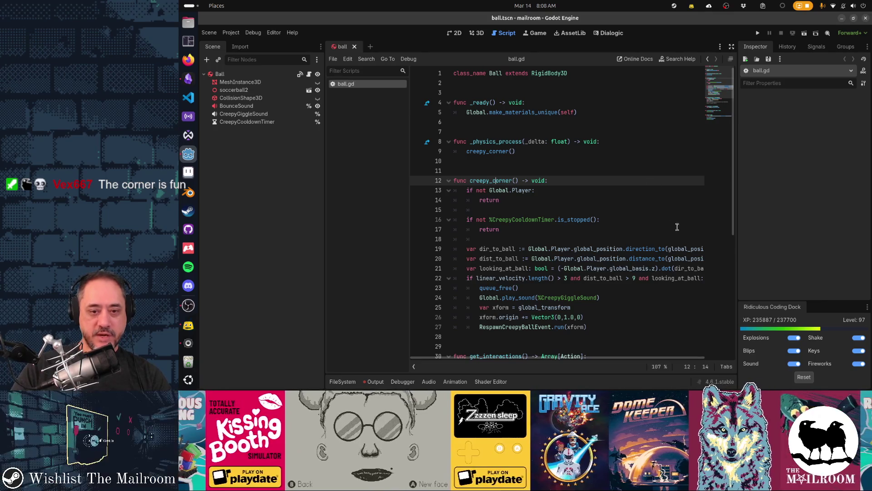
{"action": "mouse_move", "coordinate": [522, 278]}
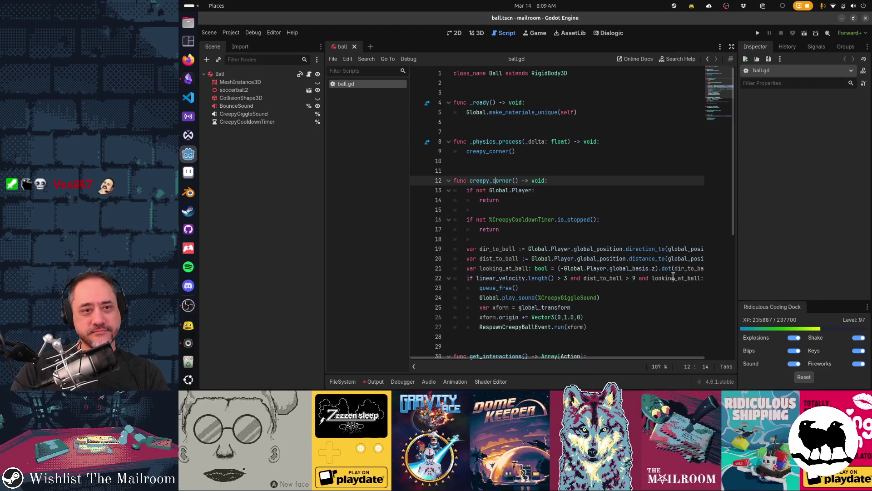
{"action": "scroll", "coordinate": [618, 276], "scroll_direction": "down", "scroll_amount": 6}
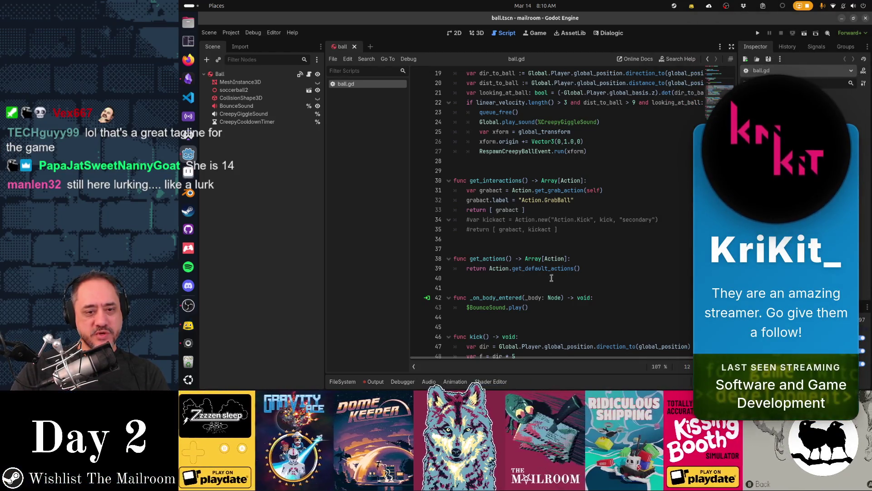
Select the get_actions return line (line 39) in ball.gd that calls Action.get_default_actions()
{"action": "mouse_move", "coordinate": [558, 266]}
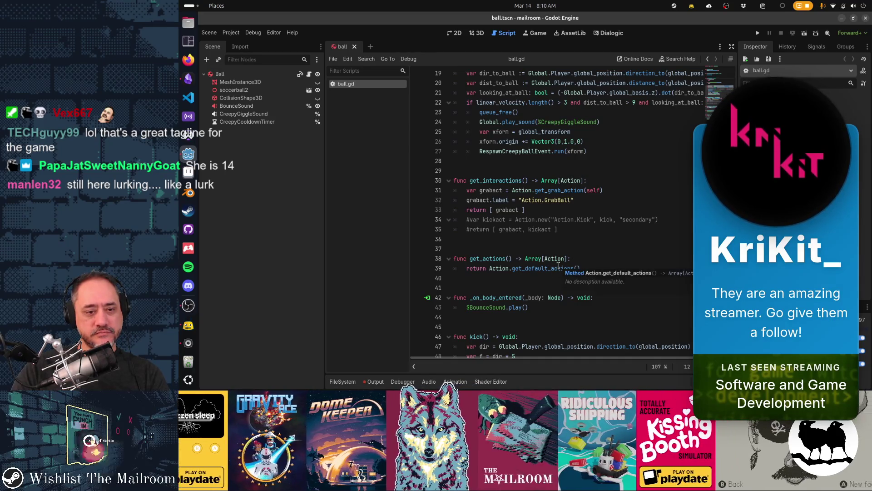
{"action": "left_click", "coordinate": [489, 269]}
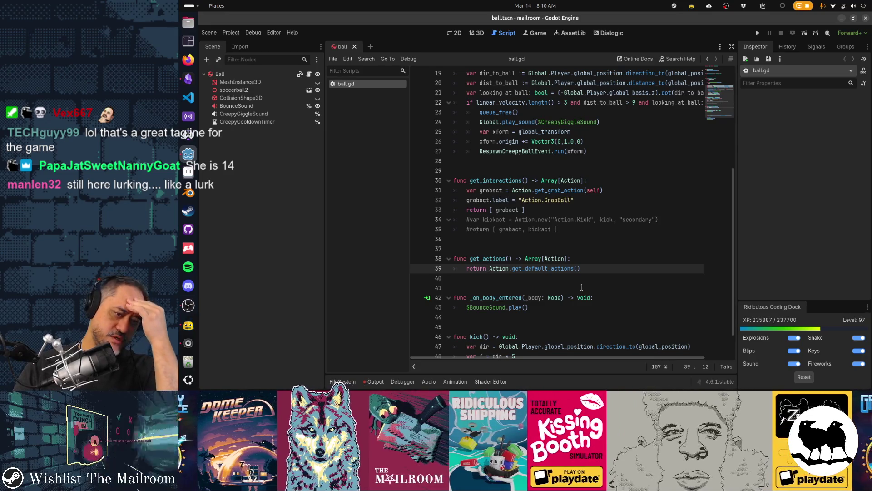
{"action": "key", "text": "shift+End"}
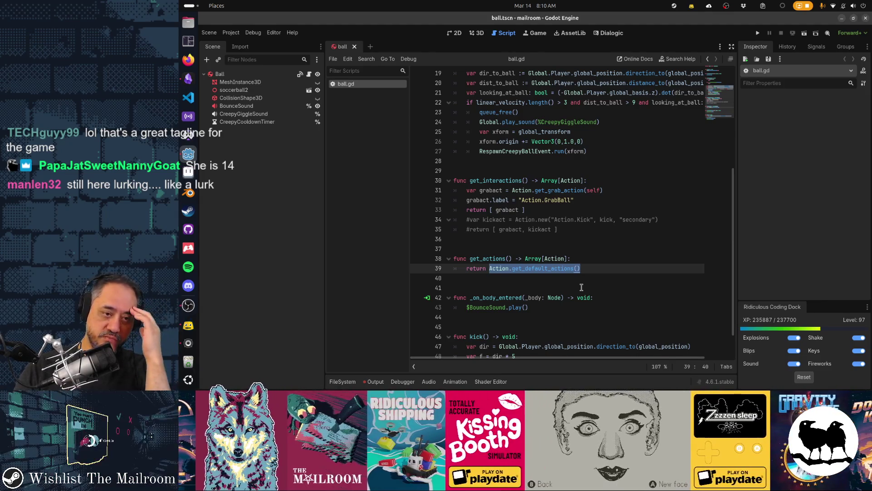
{"action": "key", "text": "Up"}
{"action": "key", "text": "Up"}
{"action": "key", "text": "Up"}
{"action": "key", "text": "Down"}
{"action": "key", "text": "Down"}
{"action": "key", "text": "Down"}
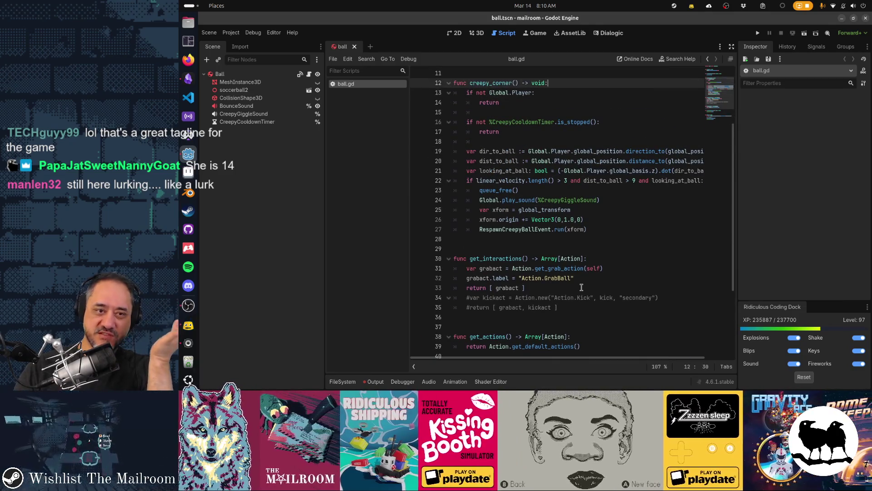
{"action": "key", "text": "Down"}
{"action": "key", "text": "Down"}
{"action": "key", "text": "Down"}
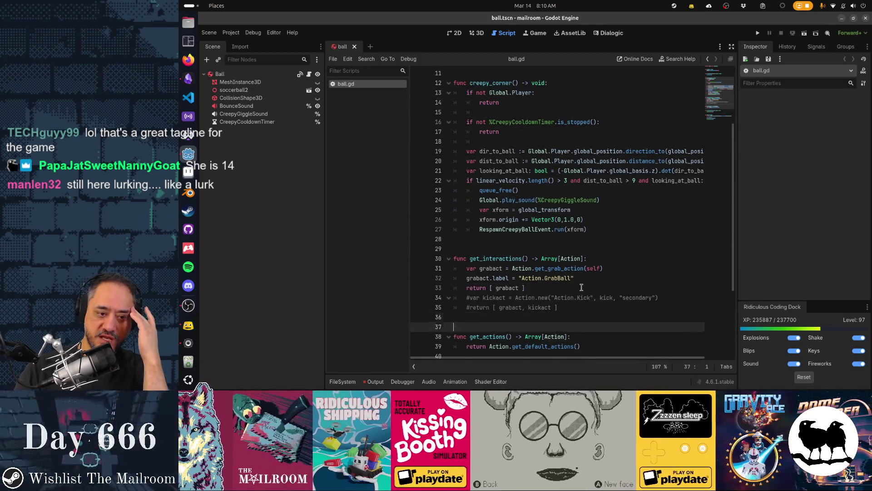
{"action": "key", "text": "Up"}
{"action": "key", "text": "Up"}
{"action": "key", "text": "Home"}
{"action": "key", "text": "ctrl+shift+Right"}
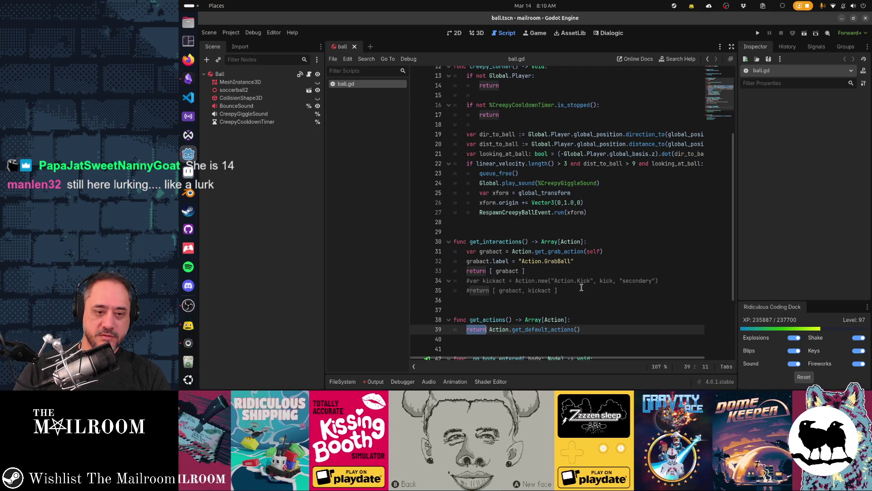
{"action": "key", "text": "shift+End"}
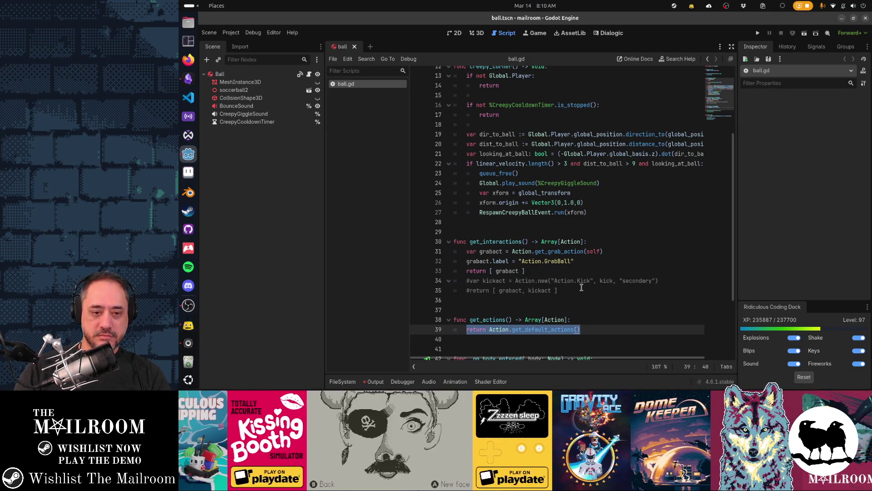
Jump to get_default_actions in action.gd, copy its drop-and-throw return line, and go back to ball.gd
{"action": "left_click", "coordinate": [555, 331], "text": "ctrl"}
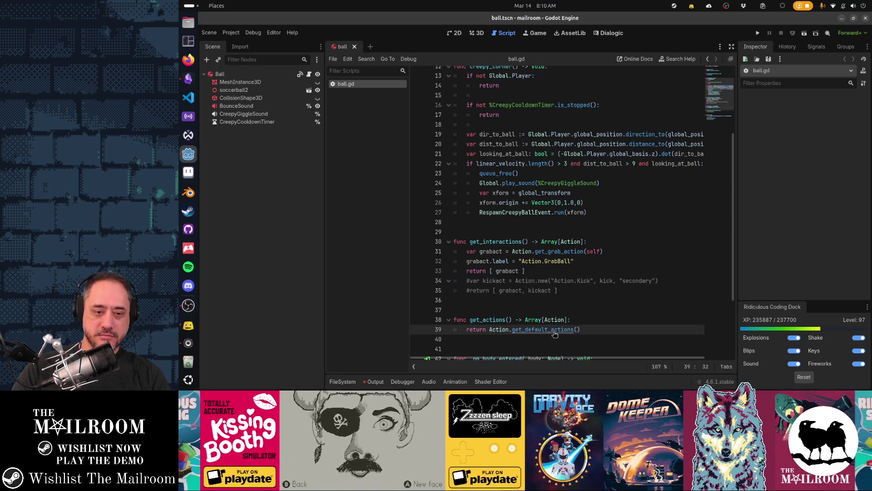
{"action": "left_click", "coordinate": [530, 83]}
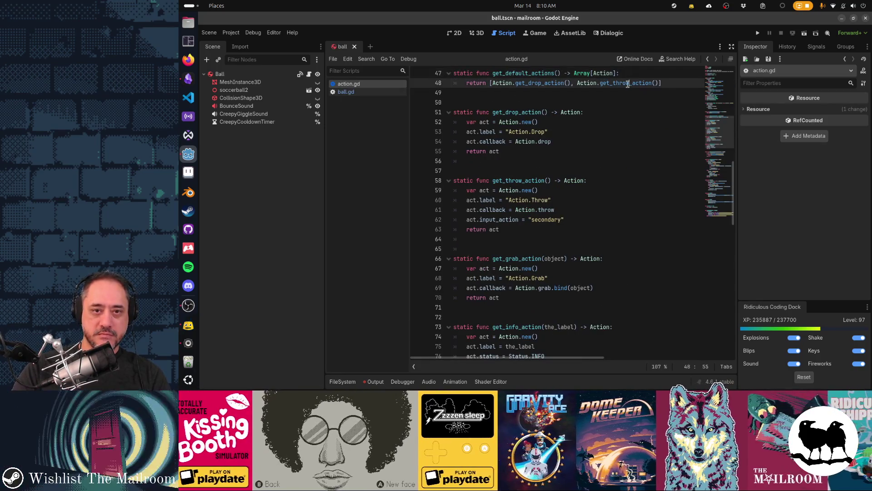
{"action": "key", "text": "End"}
{"action": "key", "text": "shift+Home"}
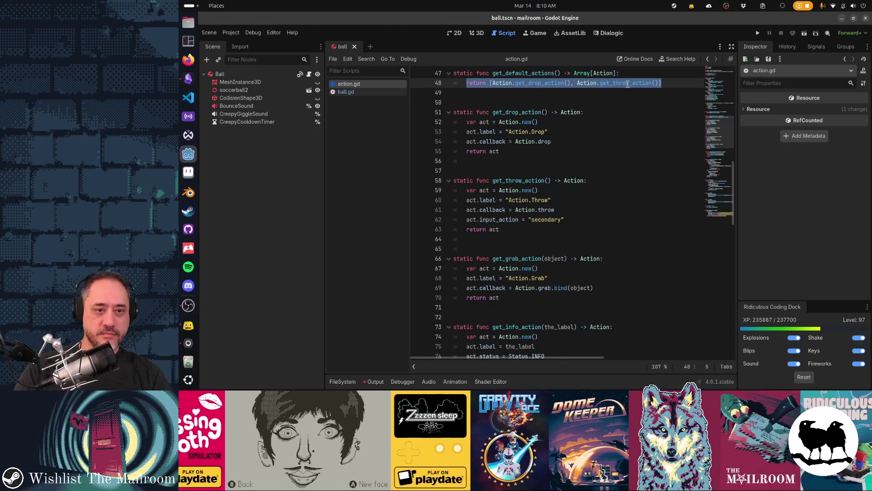
{"action": "key", "text": "ctrl+Home"}
{"action": "left_click", "coordinate": [382, 92]}
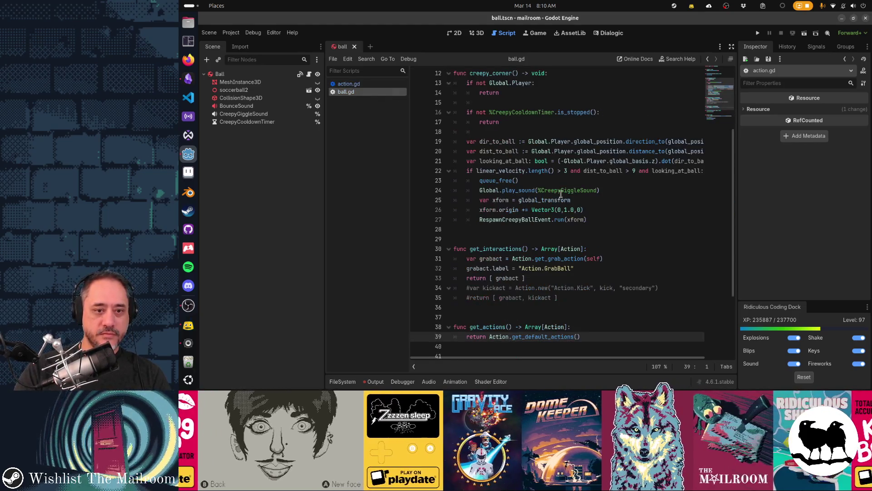
Replace line 39 of get_actions with the return line copied from action.gd
{"action": "key", "text": "shift+Home"}
{"action": "key", "text": "ctrl+v"}
{"action": "key", "text": "Home"}
{"action": "key", "text": "ctrl+shift+Right"}
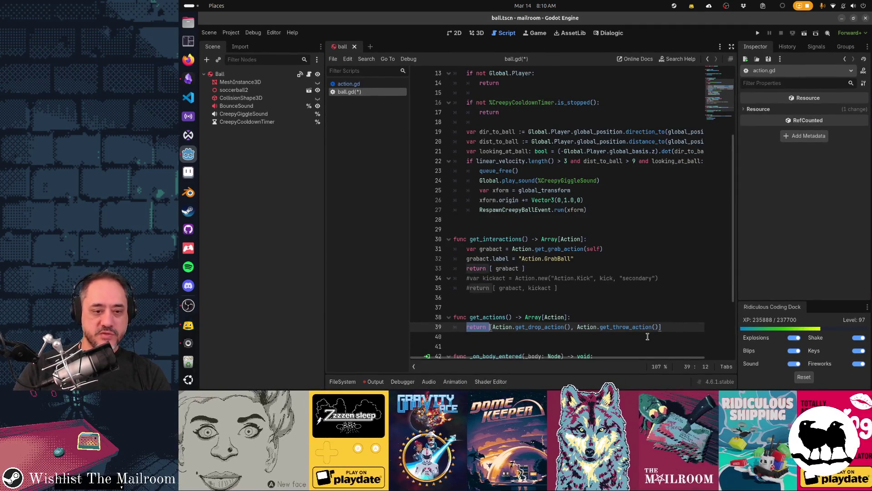
{"action": "key", "text": "Up"}
{"action": "key", "text": "Down"}
{"action": "key", "text": "ctrl+shift+Left"}
{"action": "key", "text": "ctrl+shift+Left"}
{"action": "key", "text": "ctrl+c"}
{"action": "key", "text": "Up"}
Declare var dropact and var throwact holding the drop and throw action calls
{"action": "key", "text": "End"}
{"action": "key", "text": "Return"}
{"action": "type", "text": "var dropact ="}
{"action": "key", "text": "ctrl+v"}
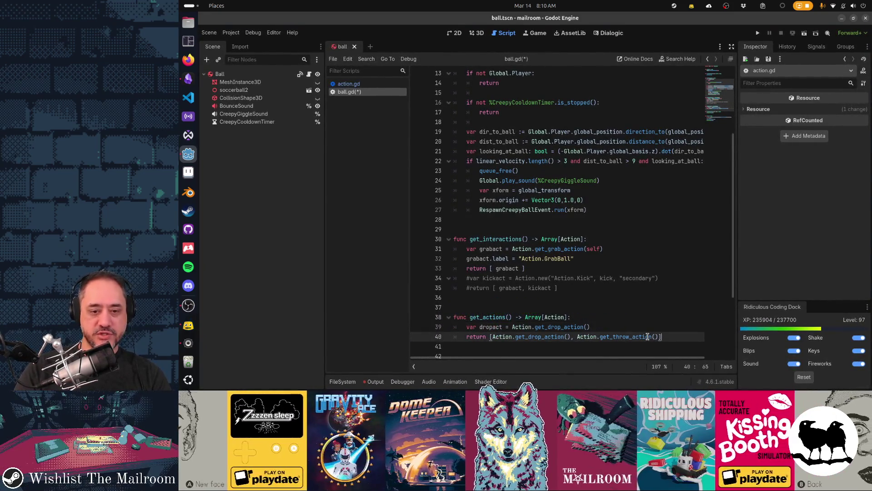
{"action": "key", "text": "Return"}
{"action": "type", "text": "var throwact ="}
{"action": "type", "text": "Action.get_throw_action()"}
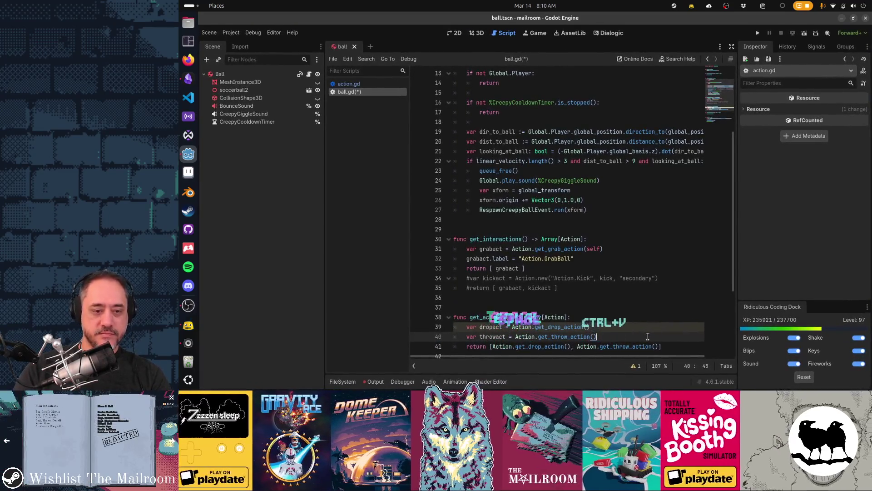
Change the return list to [dropact, throwact]
{"action": "key", "text": "Down"}
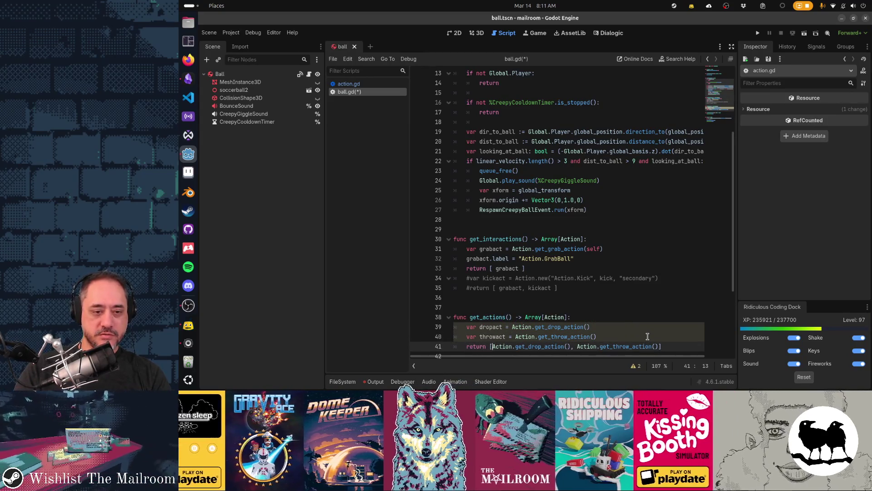
{"action": "key", "text": "shift+End"}
{"action": "key", "text": "shift+Left"}
{"action": "type", "text": "dropact, throwact"}
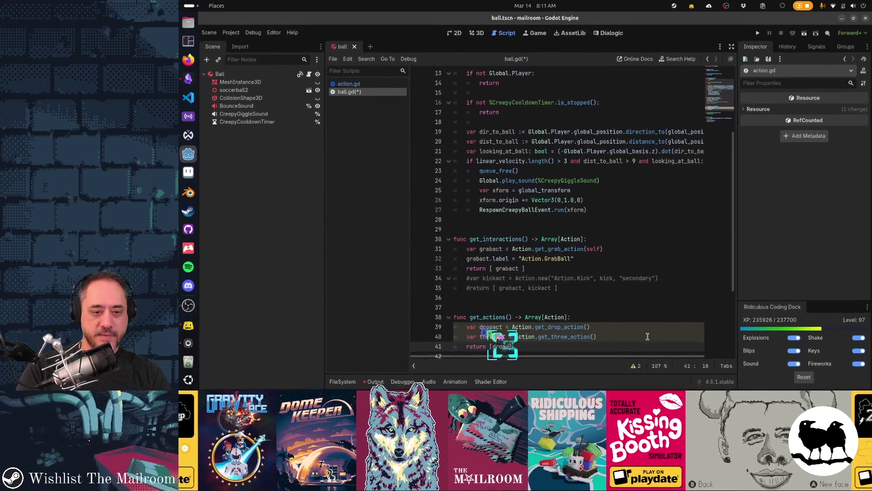
Add 'throwact.callback = throw' on a new line above the return
{"action": "key", "text": "Up"}
{"action": "key", "text": "End"}
{"action": "key", "text": "Return"}
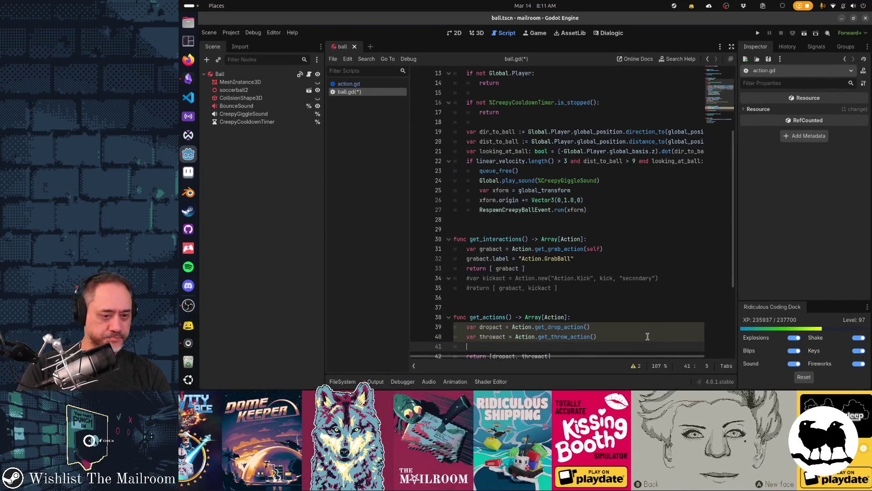
{"action": "type", "text": "throwact."}
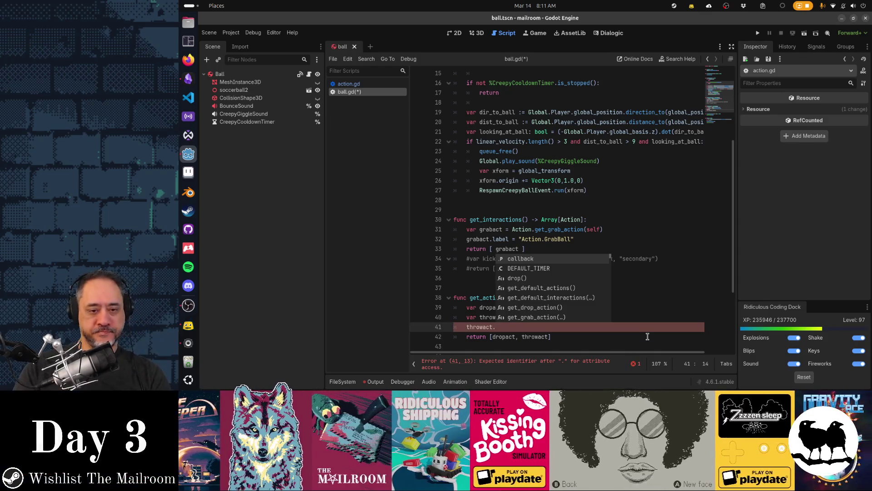
{"action": "key", "text": "Down"}
{"action": "key", "text": "Down"}
{"action": "key", "text": "Down"}
{"action": "key", "text": "Down"}
{"action": "key", "text": "Down"}
{"action": "key", "text": "Down"}
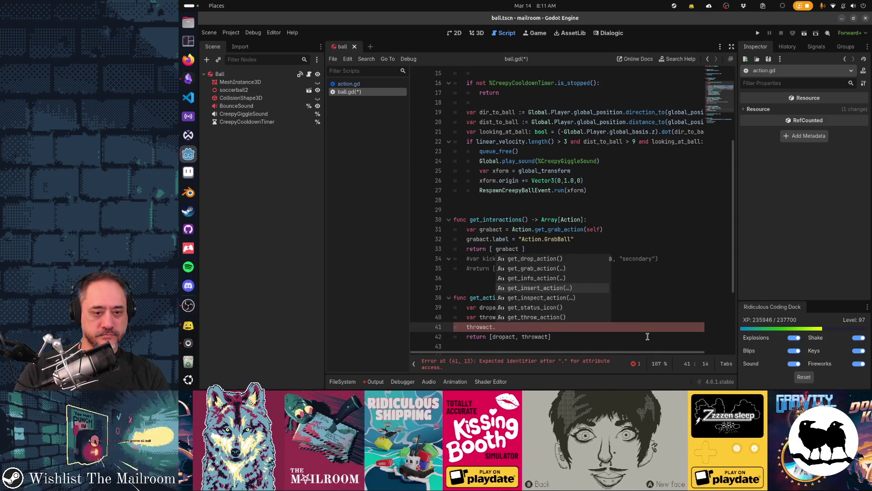
{"action": "key", "text": "Down"}
{"action": "key", "text": "Down"}
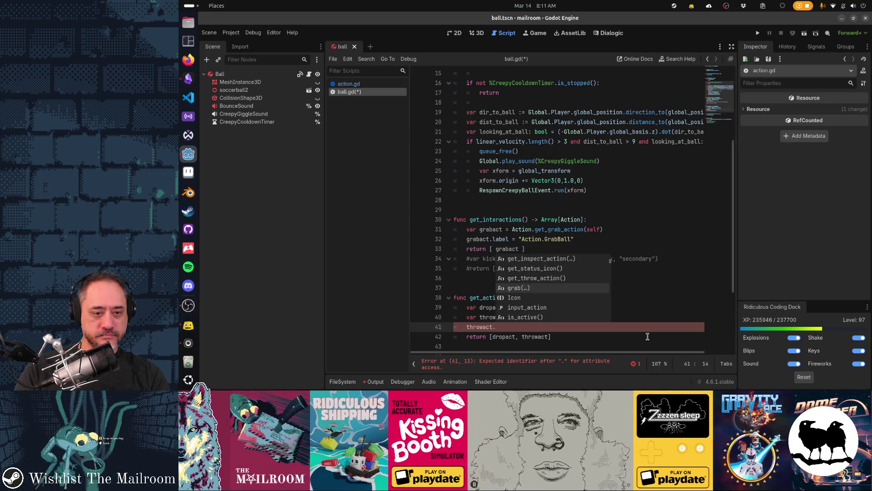
{"action": "key", "text": "Escape"}
{"action": "type", "text": "ac"}
{"action": "key", "text": "BackSpace"}
{"action": "key", "text": "BackSpace"}
{"action": "type", "text": "callback = throw"}
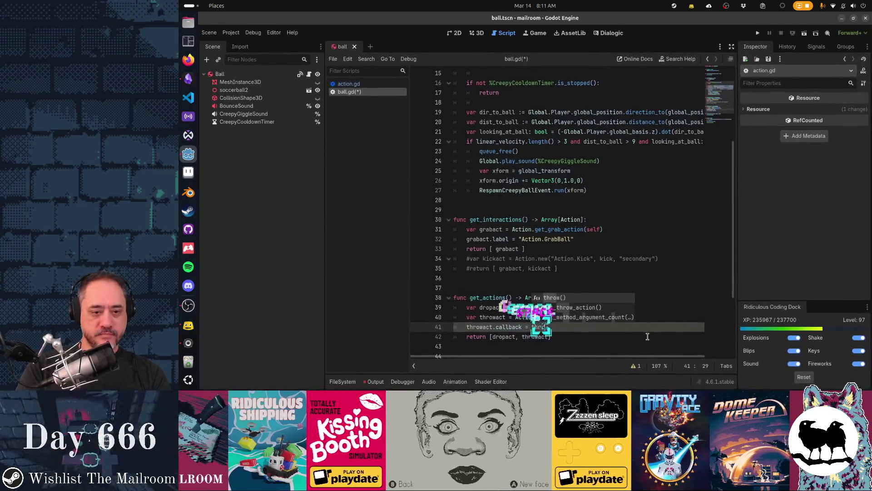
{"action": "scroll", "coordinate": [648, 337], "scroll_direction": "down", "scroll_amount": 3}
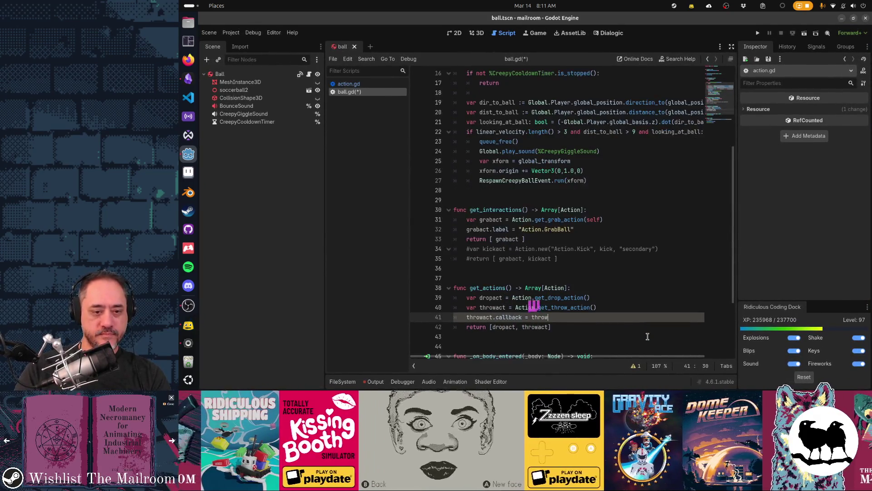
{"action": "key", "text": "Down"}
{"action": "key", "text": "Down"}
{"action": "key", "text": "Down"}
{"action": "key", "text": "ctrl+End"}
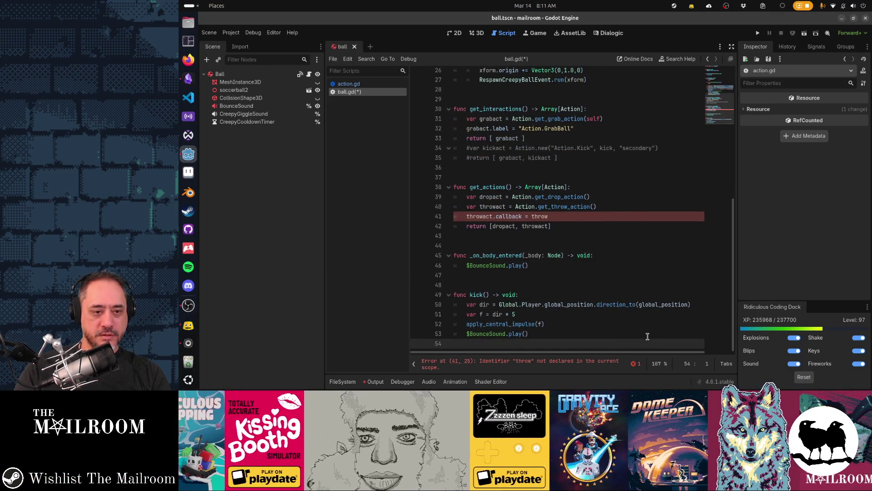
{"action": "key", "text": "Up"}
{"action": "key", "text": "Up"}
{"action": "key", "text": "Up"}
{"action": "key", "text": "Return"}
{"action": "key", "text": "Return"}
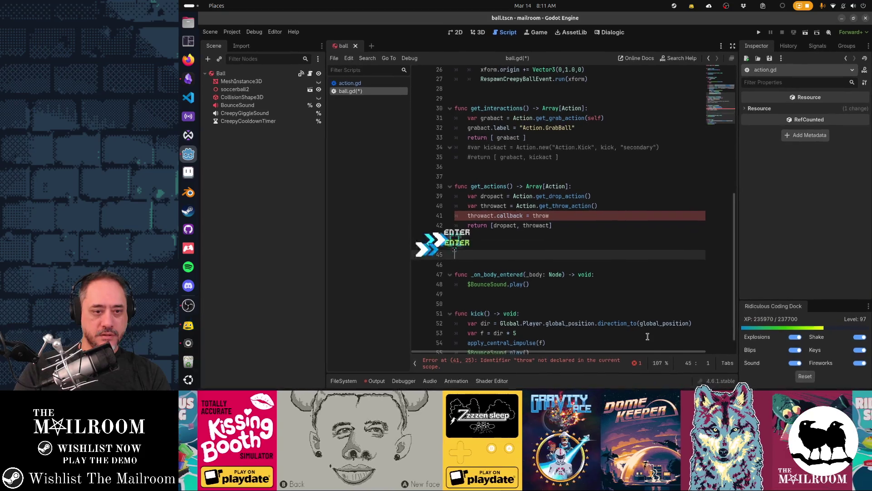
{"action": "type", "text": "func throw"}
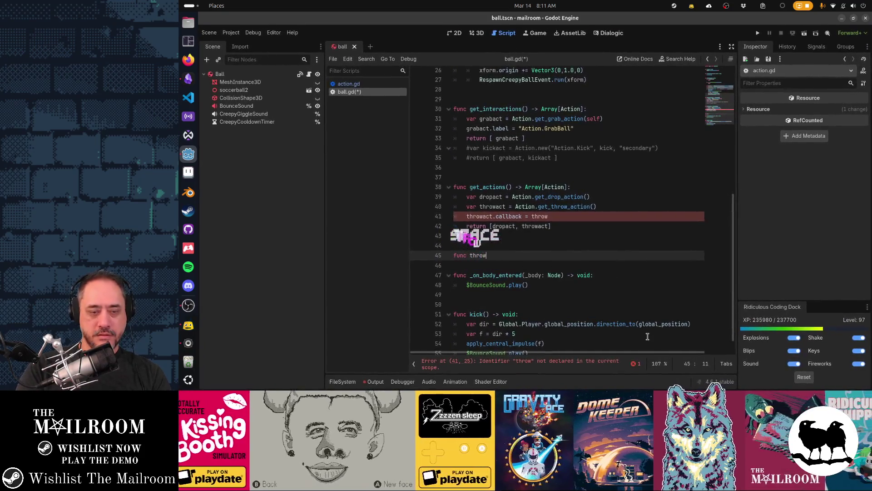
{"action": "type", "text": "() -> void:"}
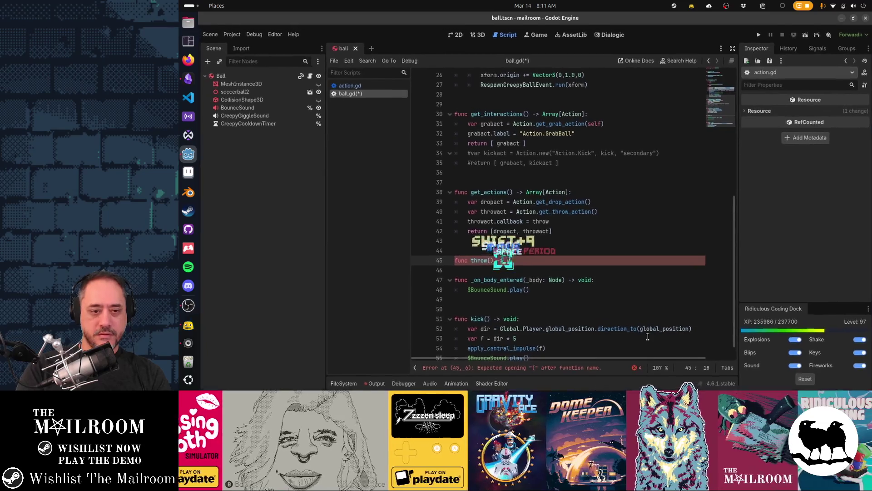
{"action": "key", "text": "Return"}
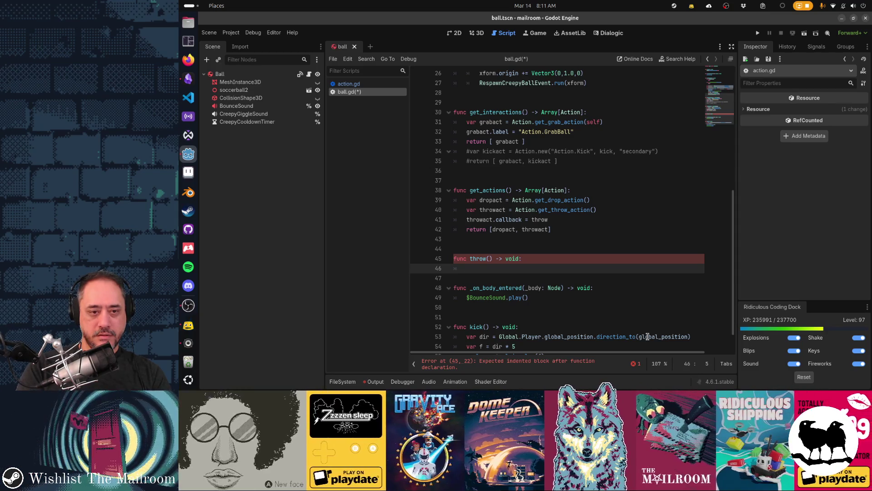
{"action": "type", "text": "Action.throw("}
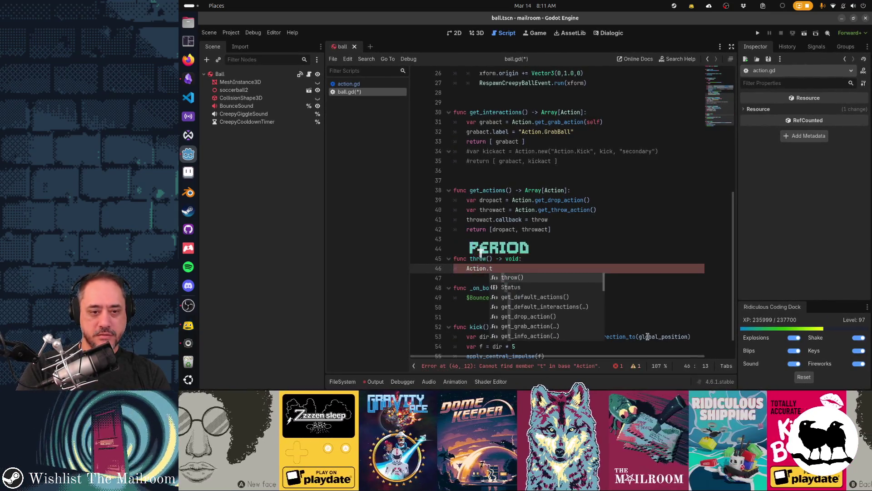
{"action": "key", "text": "Return"}
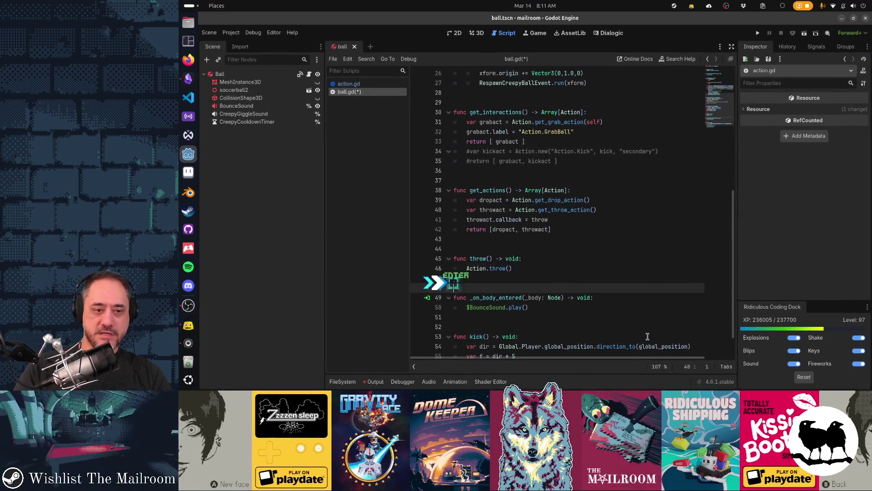
{"action": "left_click", "coordinate": [498, 268], "text": "ctrl"}
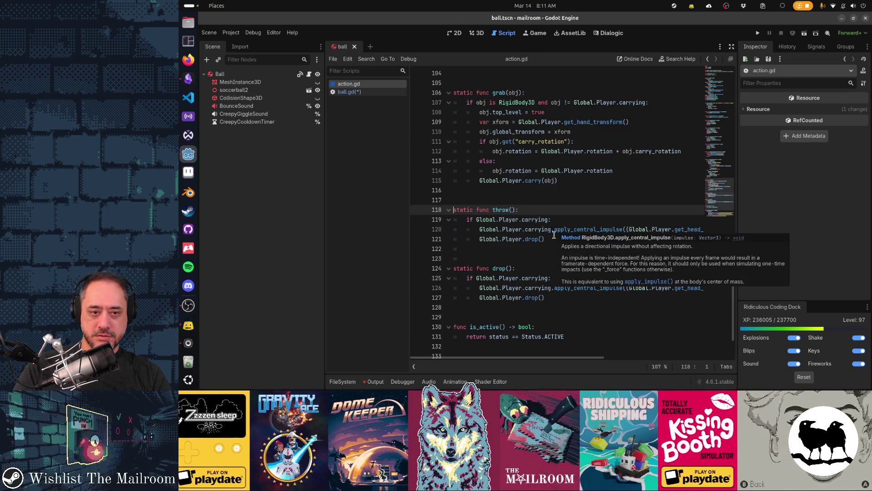
{"action": "key", "text": "ctrl+Home"}
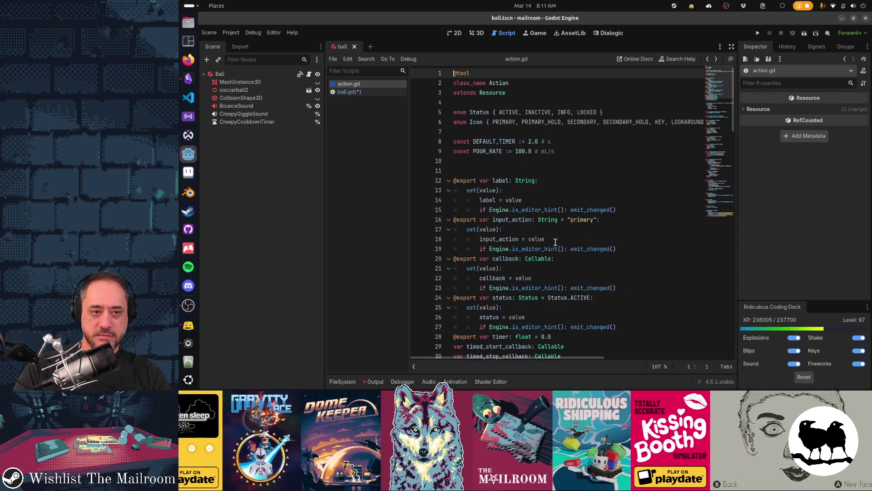
{"action": "left_click", "coordinate": [359, 92]}
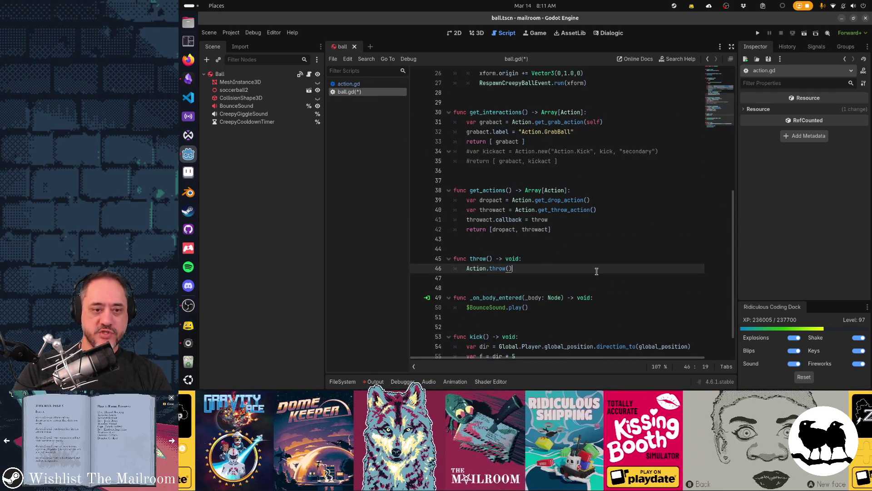
Open a blank line under 'func throw() -> void:', then move up to line 2 of ball.gd
{"action": "key", "text": "ctrl+shift+Left"}
{"action": "key", "text": "ctrl+shift+Left"}
{"action": "key", "text": "ctrl+shift+Left"}
{"action": "key", "text": "Up"}
{"action": "key", "text": "Up"}
{"action": "key", "text": "Up"}
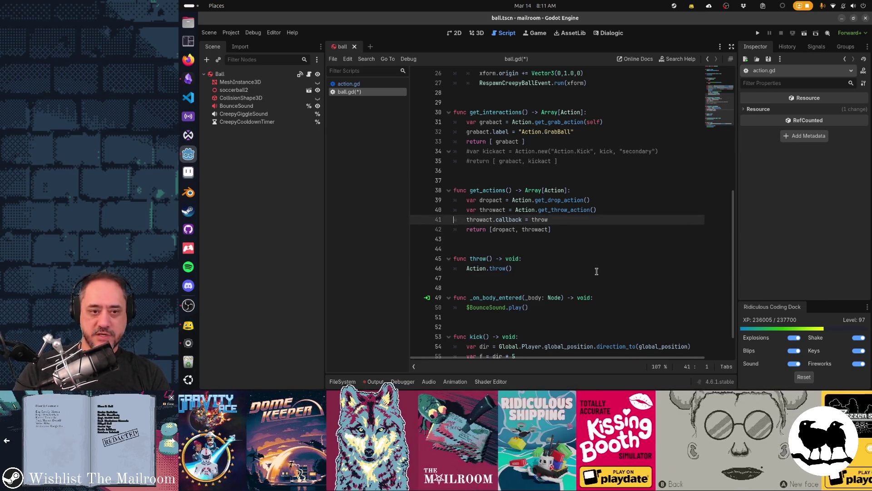
{"action": "key", "text": "shift+Down"}
{"action": "key", "text": "shift+Down"}
{"action": "key", "text": "shift+Down"}
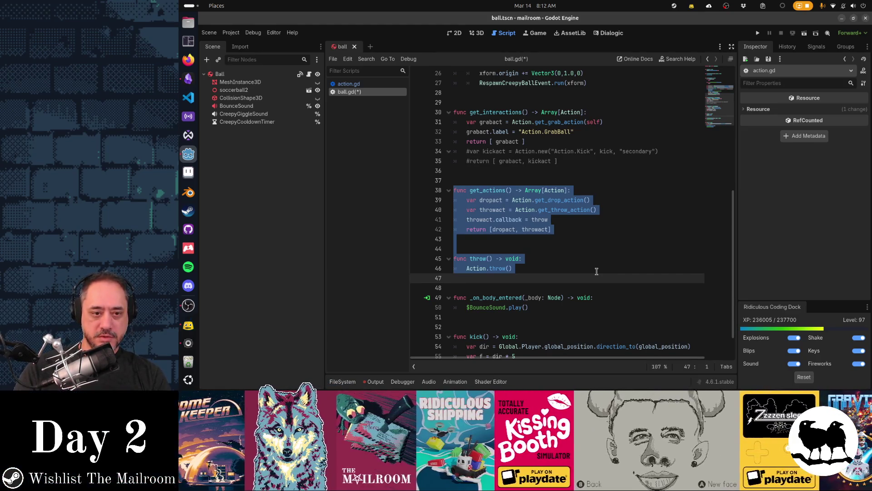
{"action": "key", "text": "Up"}
{"action": "key", "text": "Up"}
{"action": "key", "text": "End"}
{"action": "key", "text": "Return"}
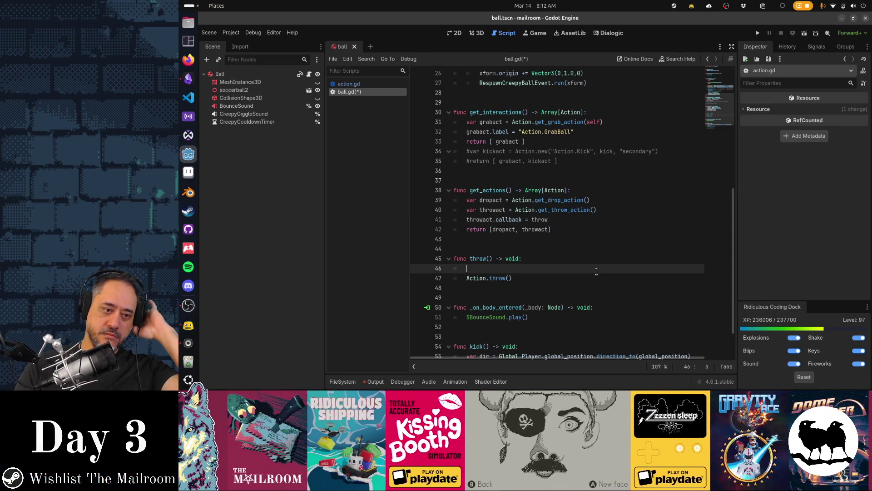
{"action": "key", "text": "Up"}
{"action": "key", "text": "Home"}
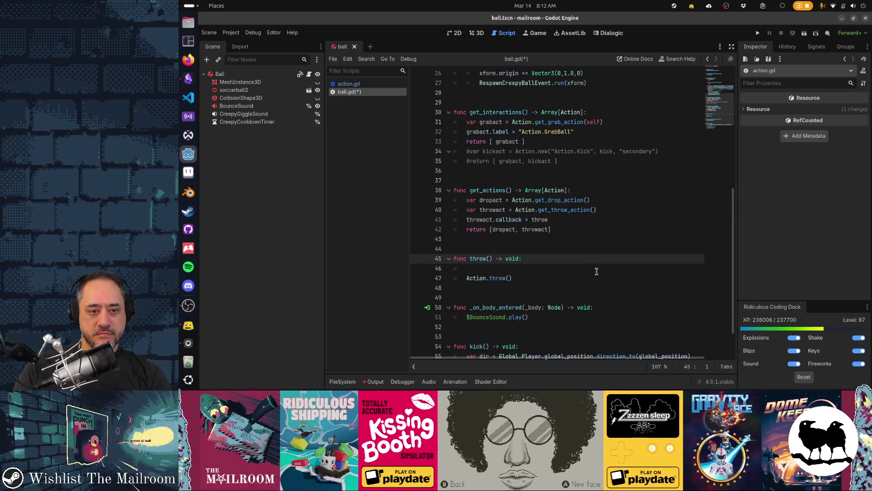
{"action": "left_click", "coordinate": [597, 272]}
{"action": "key", "text": "Page_Up"}
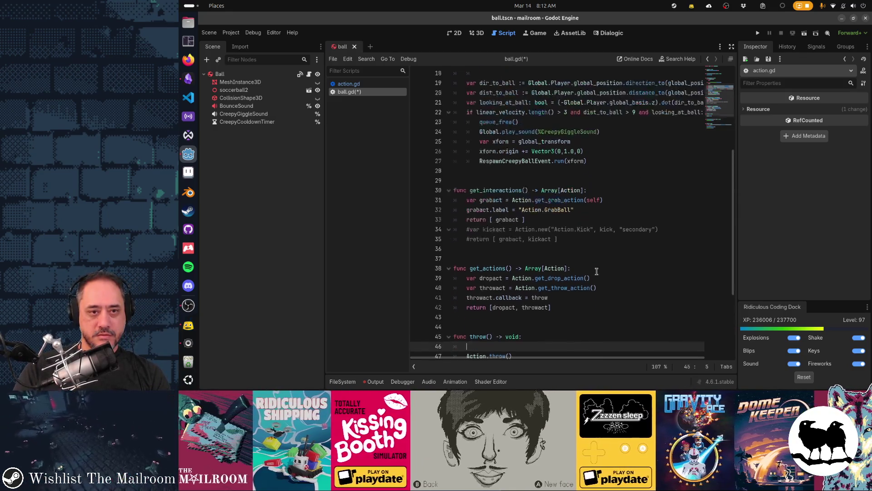
{"action": "key", "text": "Up"}
{"action": "key", "text": "Up"}
{"action": "key", "text": "Up"}
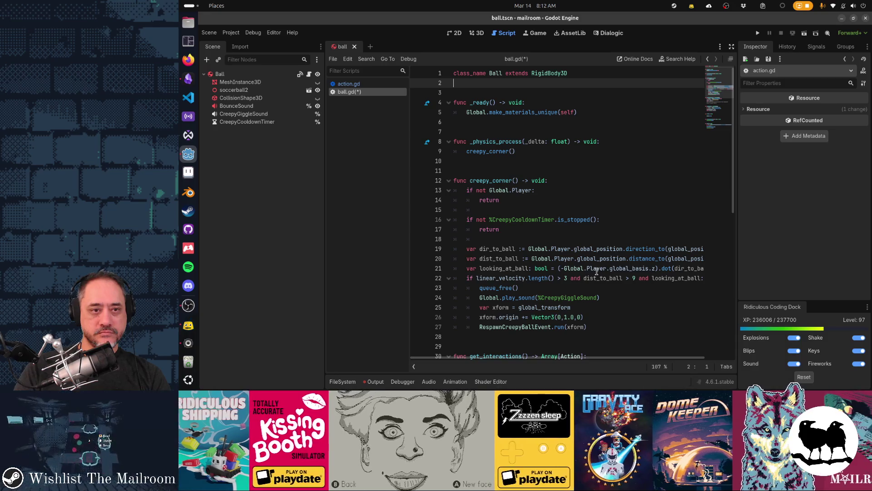
Type 'var player_threw_ball := false' on line 3, below the class_name line
{"action": "key", "text": "Return"}
{"action": "type", "text": "var"}
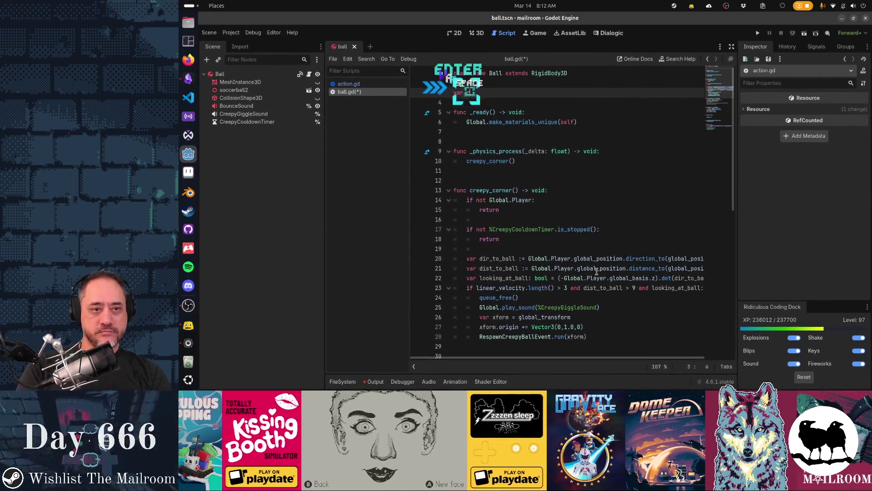
{"action": "type", "text": " creepycorner_actio"}
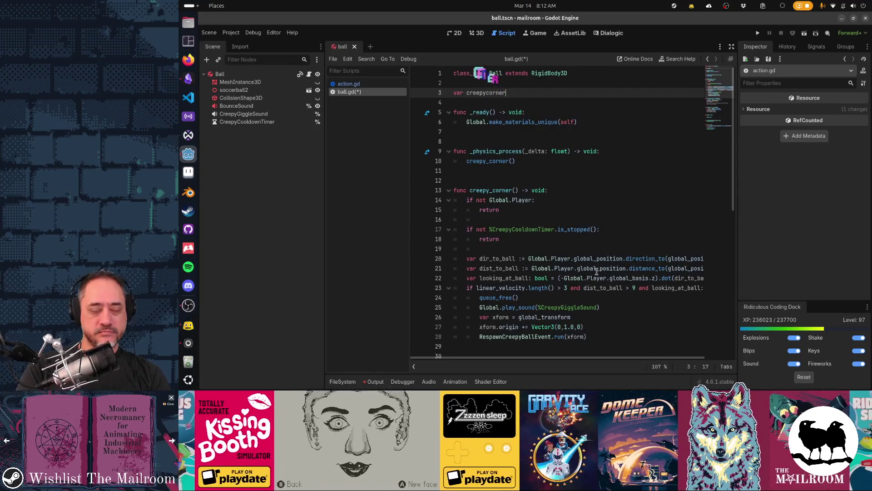
{"action": "key", "text": "BackSpace"}
{"action": "key", "text": "BackSpace"}
{"action": "key", "text": "BackSpace"}
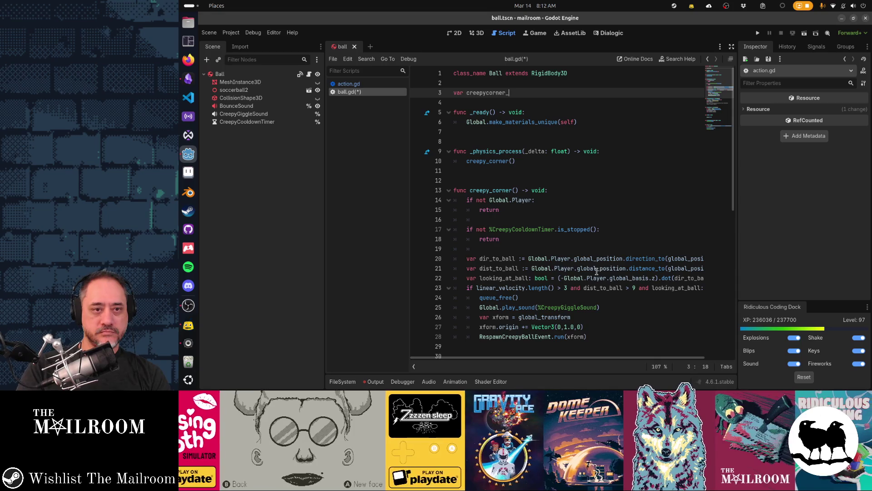
{"action": "type", "text": "player_thr"}
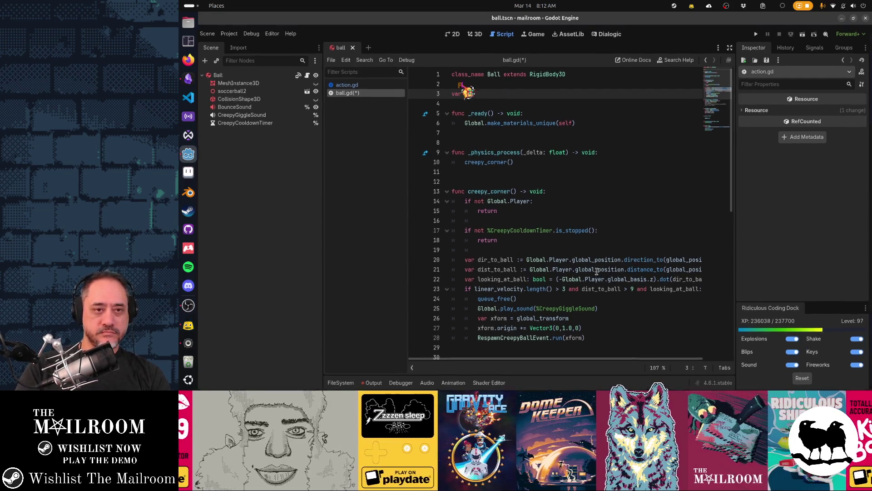
{"action": "type", "text": "ew_ball := false"}
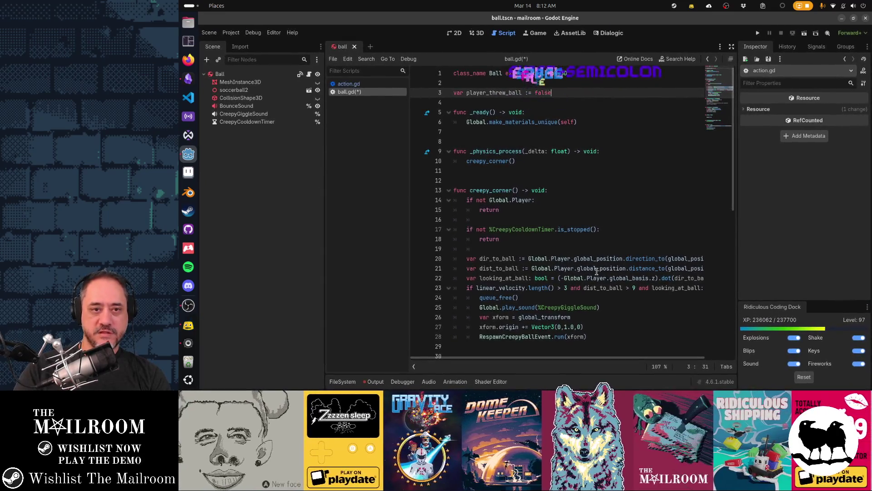
{"action": "key", "text": "Return"}
{"action": "key", "text": "Return"}
{"action": "key", "text": "Up"}
{"action": "key", "text": "Up"}
{"action": "key", "text": "ctrl+Right"}
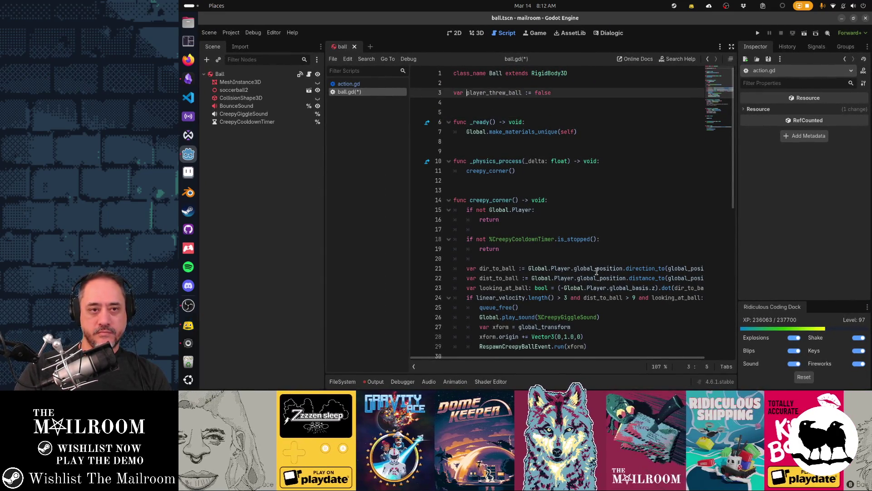
{"action": "key", "text": "Down"}
{"action": "key", "text": "Down"}
{"action": "key", "text": "Down"}
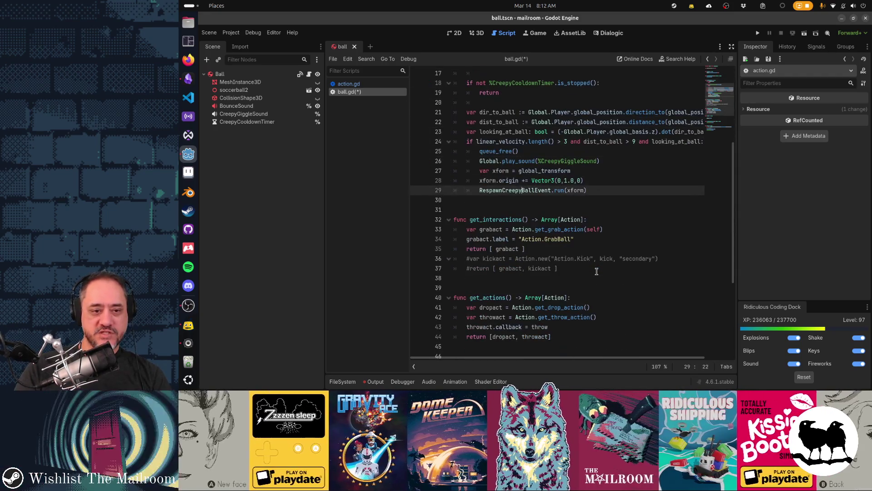
Write 'player_threw_ball = true' on the blank first line of throw()
{"action": "key", "text": "Down"}
{"action": "key", "text": "Down"}
{"action": "key", "text": "Down"}
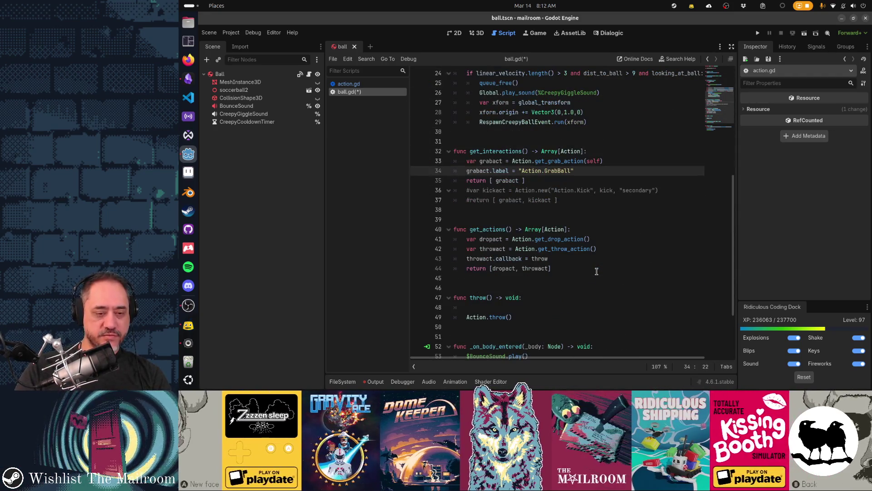
{"action": "key", "text": "Down"}
{"action": "key", "text": "Down"}
{"action": "key", "text": "Down"}
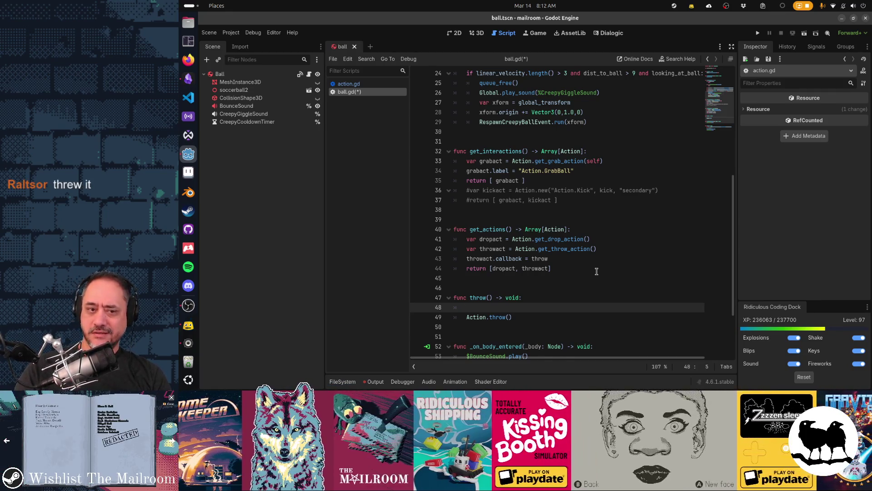
{"action": "type", "text": "player_threw_ball"}
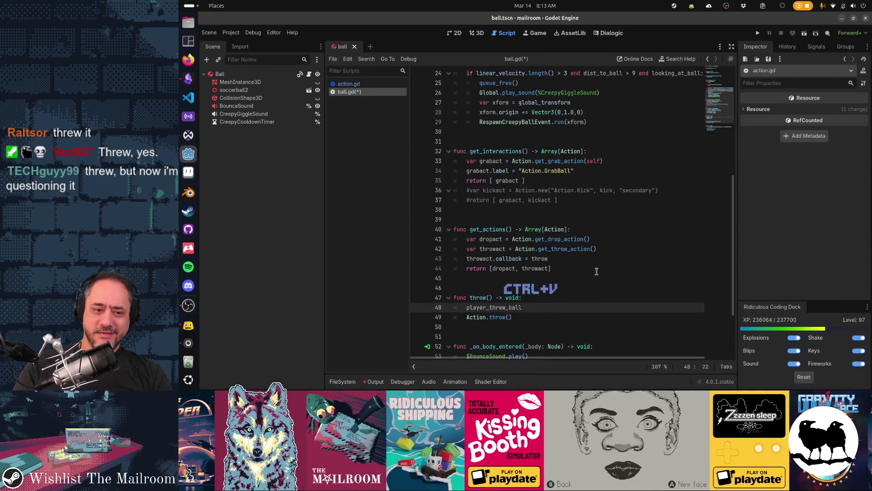
{"action": "type", "text": "("}
{"action": "key", "text": "BackSpace"}
{"action": "type", "text": "= false"}
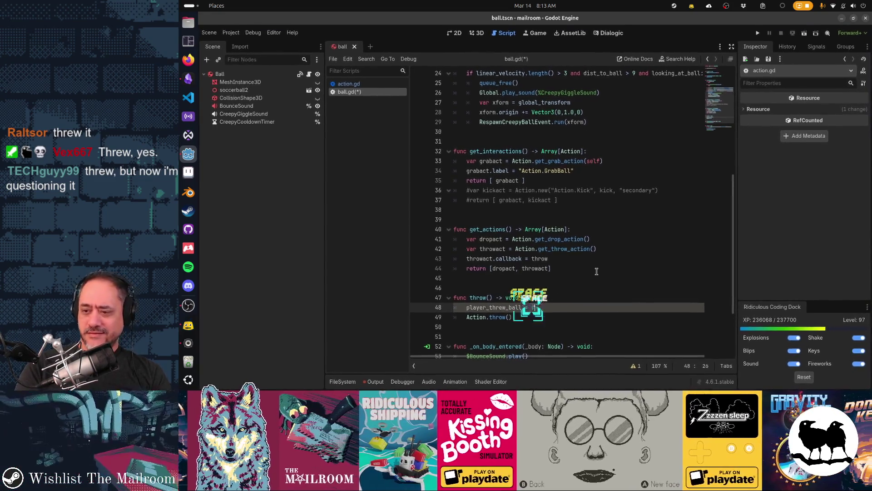
{"action": "key", "text": "Home"}
{"action": "key", "text": "Home"}
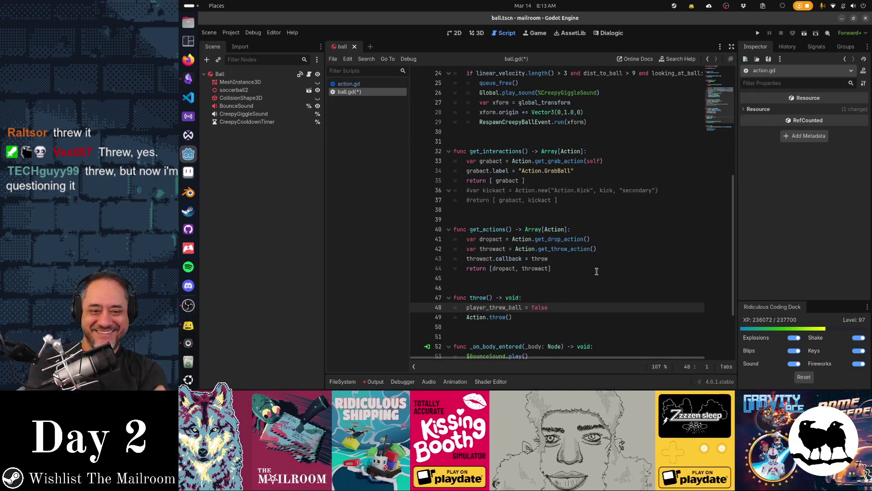
{"action": "key", "text": "End"}
{"action": "key", "text": "ctrl+BackSpace"}
{"action": "type", "text": "true"}
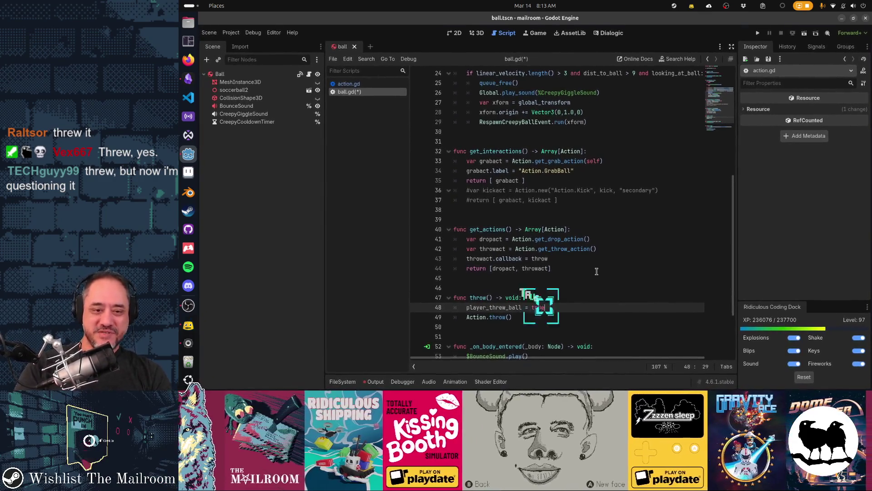
Paste player_threw_ball at the start of creepy_corner's ball-velocity if condition
{"action": "key", "text": "ctrl+z"}
{"action": "key", "text": "ctrl+z"}
{"action": "key", "text": "ctrl+z"}
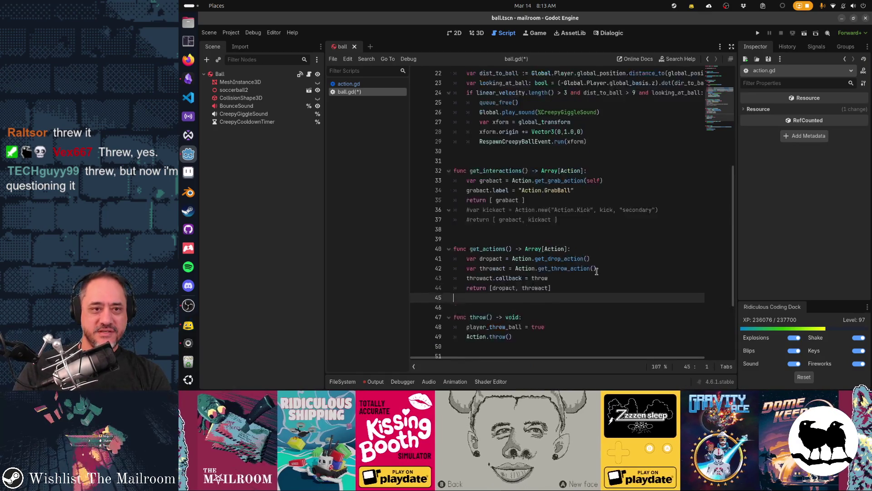
{"action": "key", "text": "Up"}
{"action": "key", "text": "Up"}
{"action": "key", "text": "Up"}
{"action": "type", "text": "player_threw_ball"}
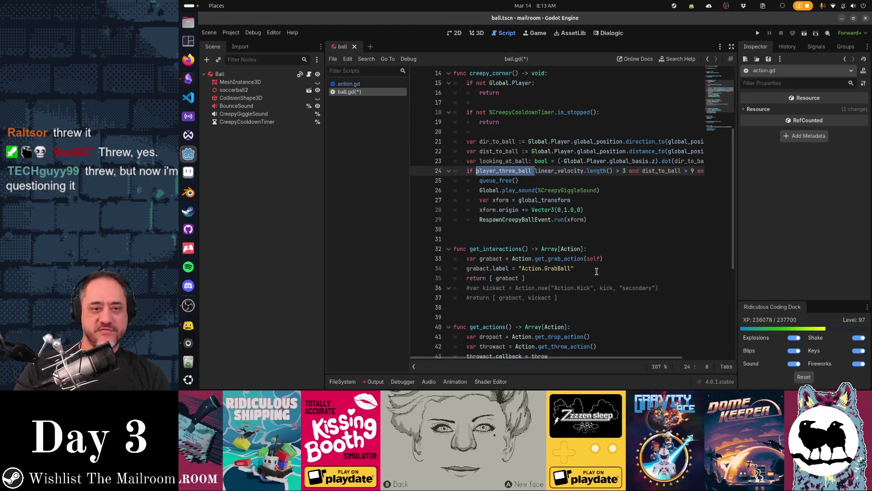
{"action": "key", "text": "ctrl+x"}
{"action": "key", "text": "Up"}
{"action": "key", "text": "Up"}
{"action": "key", "text": "Up"}
{"action": "key", "text": "BackSpace"}
{"action": "key", "text": "Return"}
{"action": "key", "text": "Tab"}
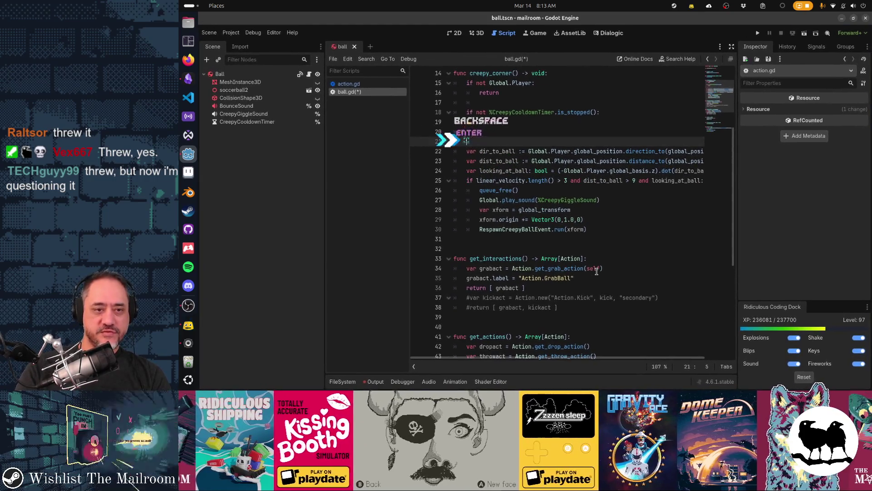
{"action": "type", "text": "if not"}
{"action": "key", "text": "ctrl+v"}
{"action": "type", "text": ":"}
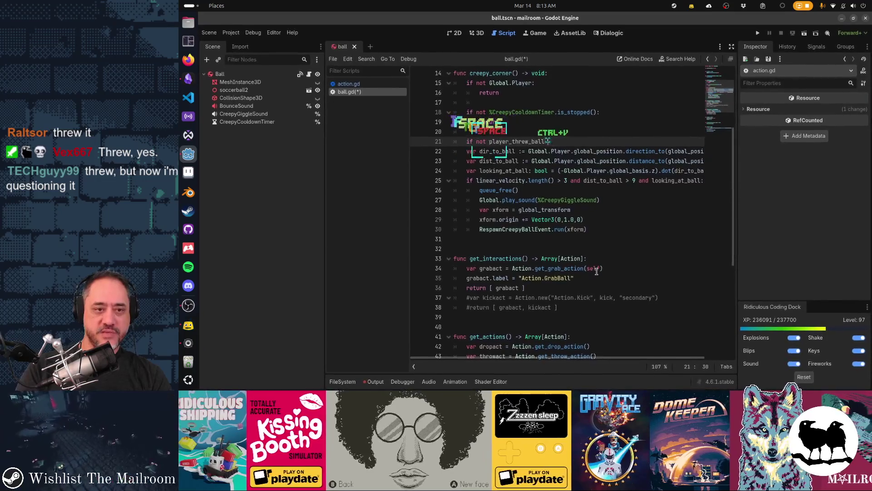
{"action": "key", "text": "BackSpace"}
{"action": "type", "text": ":"}
{"action": "key", "text": "Return"}
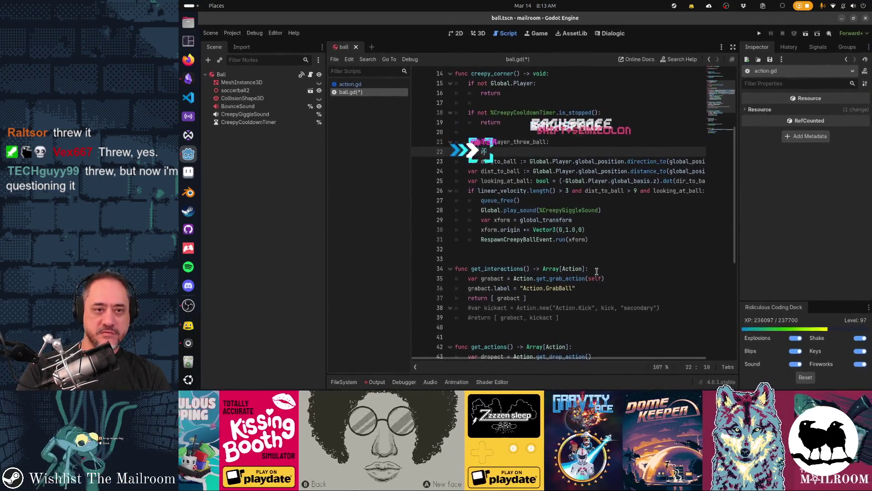
{"action": "type", "text": "return"}
{"action": "key", "text": "Return"}
{"action": "key", "text": "Up"}
{"action": "key", "text": "Up"}
{"action": "key", "text": "Up"}
{"action": "key", "text": "Down"}
{"action": "key", "text": "Down"}
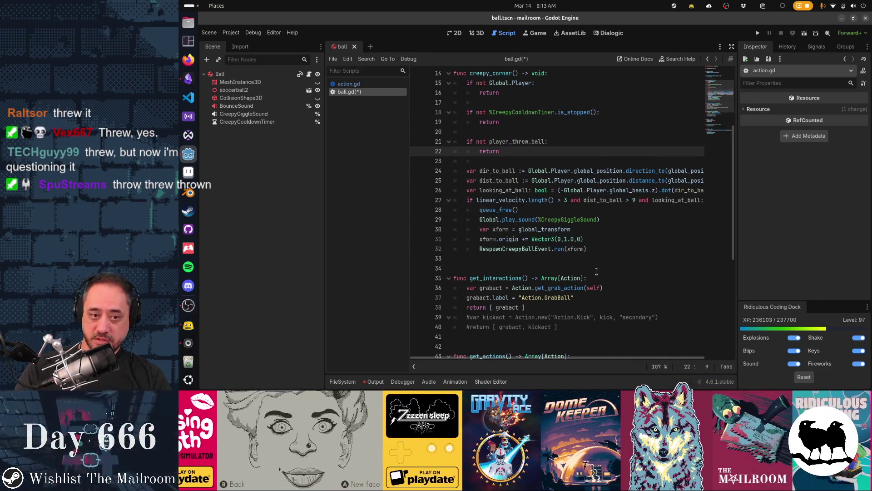
{"action": "key", "text": "Down"}
{"action": "key", "text": "Down"}
{"action": "key", "text": "Down"}
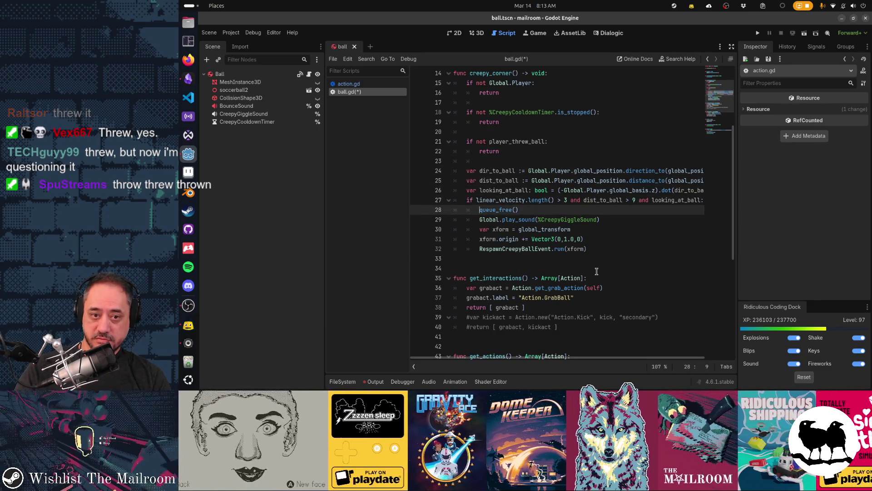
{"action": "key", "text": "Up"}
{"action": "key", "text": "Home"}
{"action": "key", "text": "Home"}
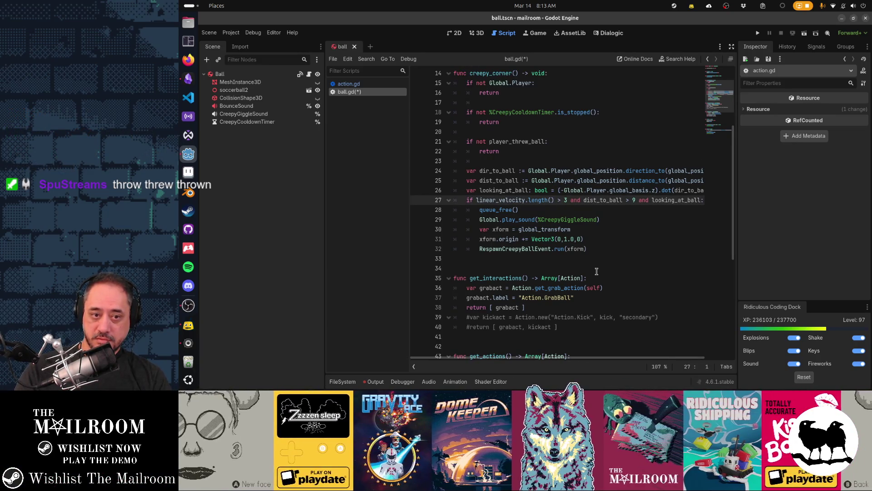
{"action": "key", "text": "End"}
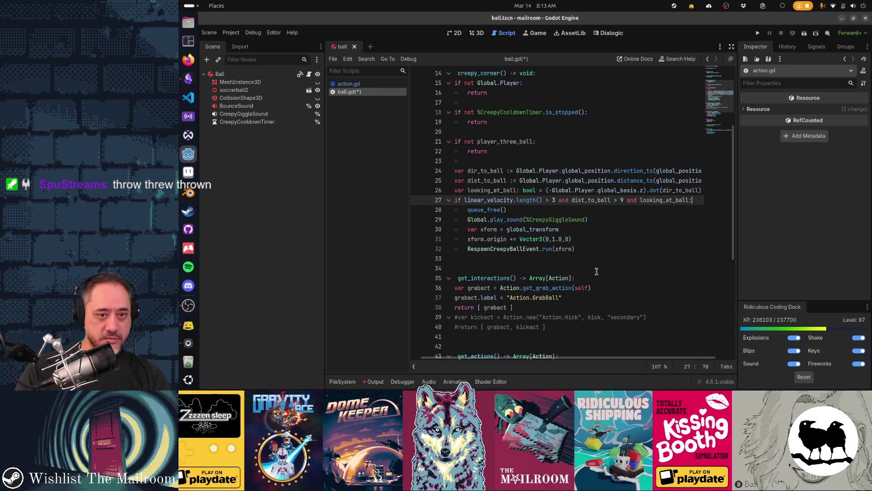
Add 'player_threw_ball = false' on a new line inside the if block after line 27
{"action": "key", "text": "ctrl+f"}
{"action": "type", "text": "c"}
{"action": "key", "text": "Escape"}
{"action": "key", "text": "Up"}
{"action": "key", "text": "Up"}
{"action": "key", "text": "Up"}
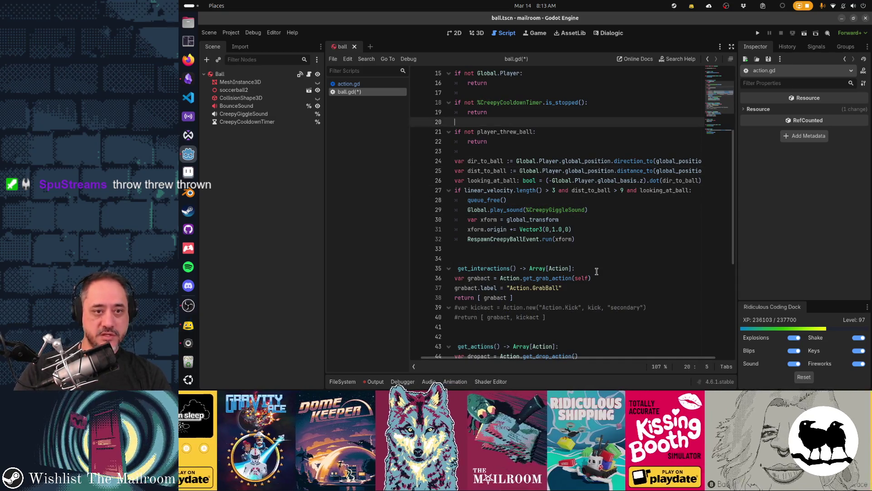
{"action": "key", "text": "Home"}
{"action": "key", "text": "Down"}
{"action": "key", "text": "Down"}
{"action": "key", "text": "Down"}
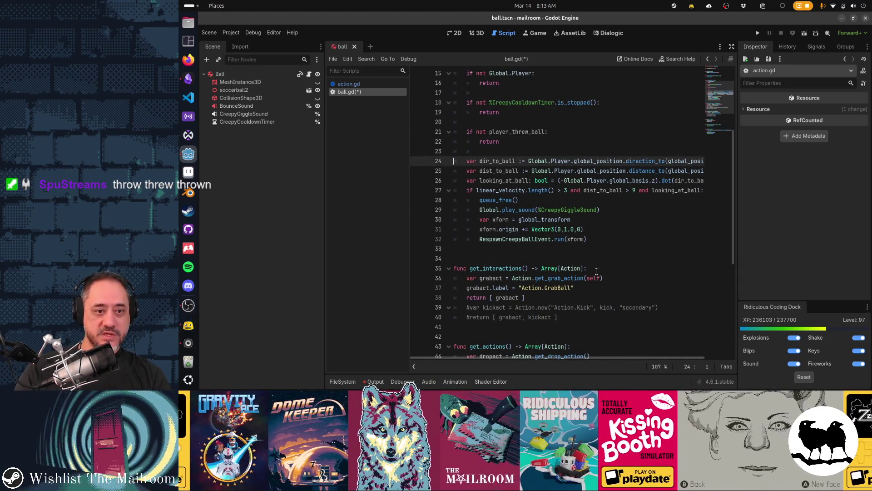
{"action": "key", "text": "End"}
{"action": "key", "text": "Return"}
{"action": "type", "text": "player_"}
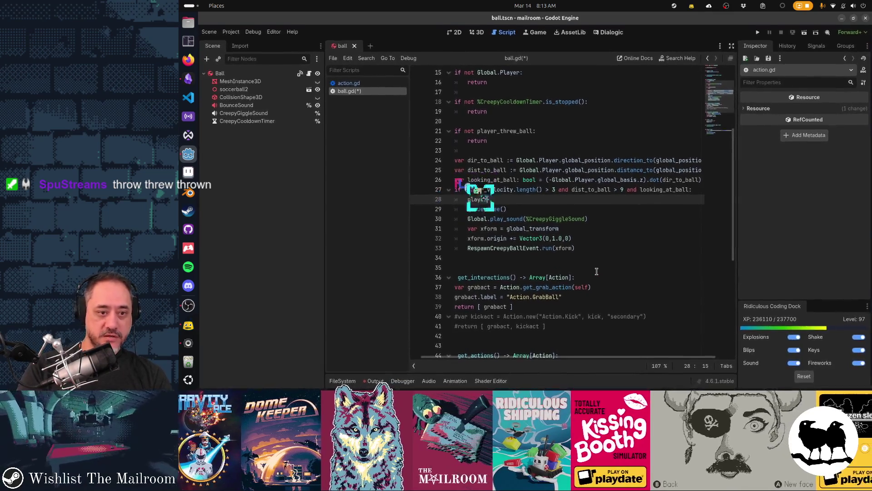
{"action": "key", "text": "Return"}
{"action": "type", "text": "= false"}
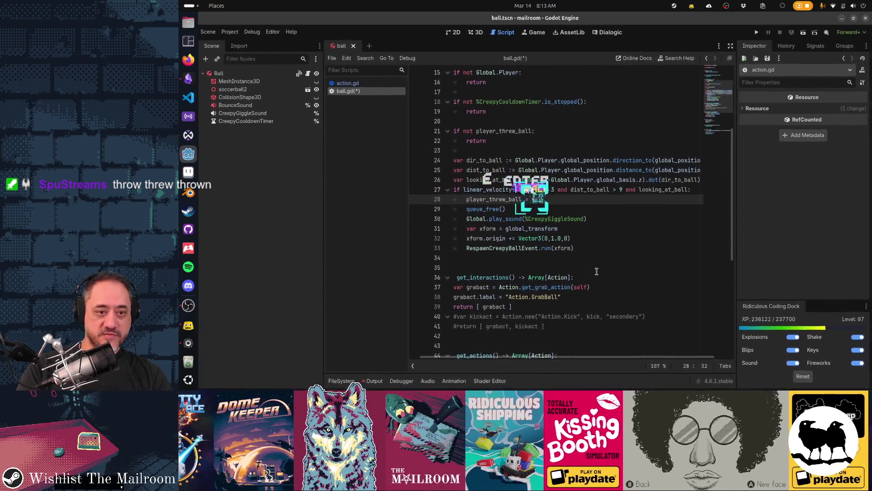
{"action": "key", "text": "Home"}
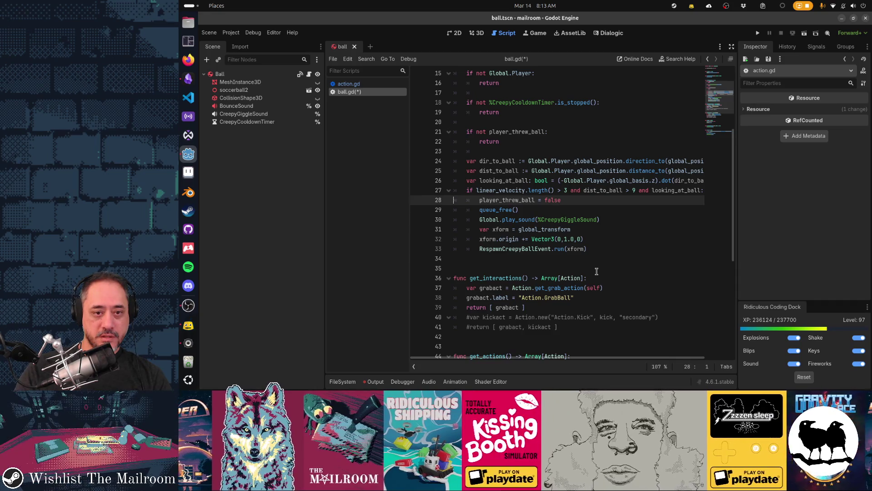
Move the reset line up to line 23, unindent it after the thrown-ball check, and save ball.gd
{"action": "key", "text": "ctrl+x"}
{"action": "key", "text": "Up"}
{"action": "key", "text": "Up"}
{"action": "key", "text": "Up"}
{"action": "key", "text": "ctrl+v"}
{"action": "key", "text": "Up"}
{"action": "key", "text": "shift+Tab"}
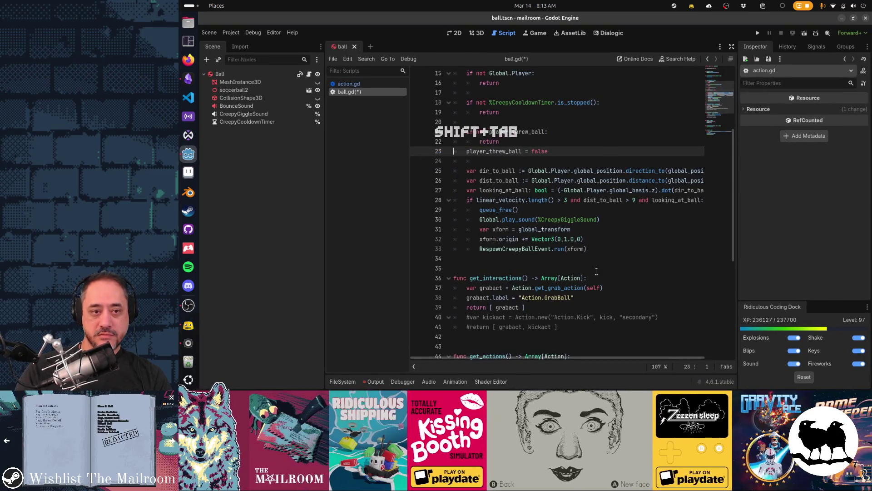
{"action": "key", "text": "Down"}
{"action": "key", "text": "Down"}
{"action": "key", "text": "ctrl+s"}
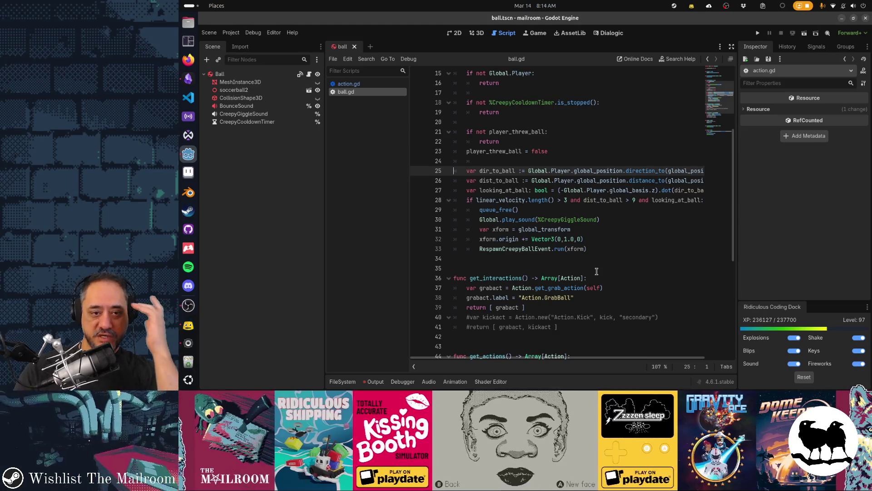
{"action": "key", "text": "shift+Down"}
{"action": "key", "text": "shift+Down"}
{"action": "key", "text": "shift+Down"}
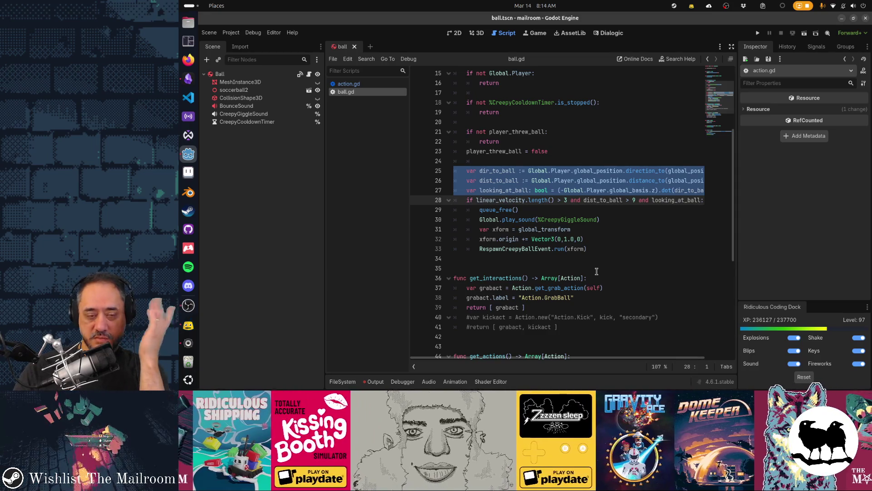
{"action": "key", "text": "shift+Up"}
{"action": "key", "text": "shift+Up"}
{"action": "key", "text": "shift+Up"}
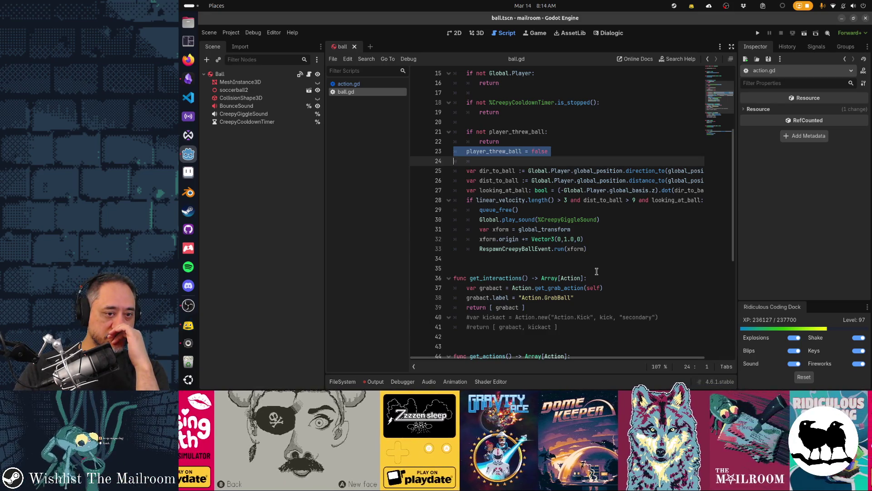
{"action": "key", "text": "Up"}
{"action": "key", "text": "Up"}
{"action": "key", "text": "Up"}
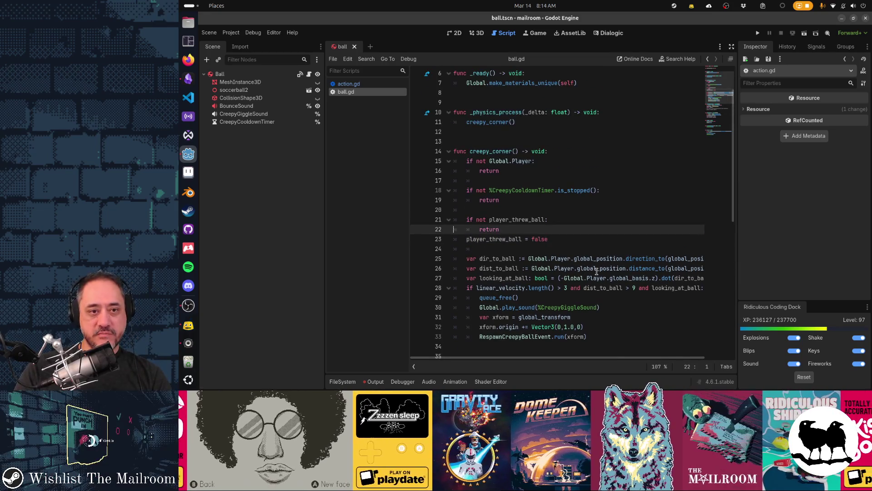
Cut the reset line from line 23, paste it atop the velocity/distance if block, and save
{"action": "key", "text": "Up"}
{"action": "key", "text": "Up"}
{"action": "key", "text": "Down"}
{"action": "key", "text": "Down"}
{"action": "key", "text": "Down"}
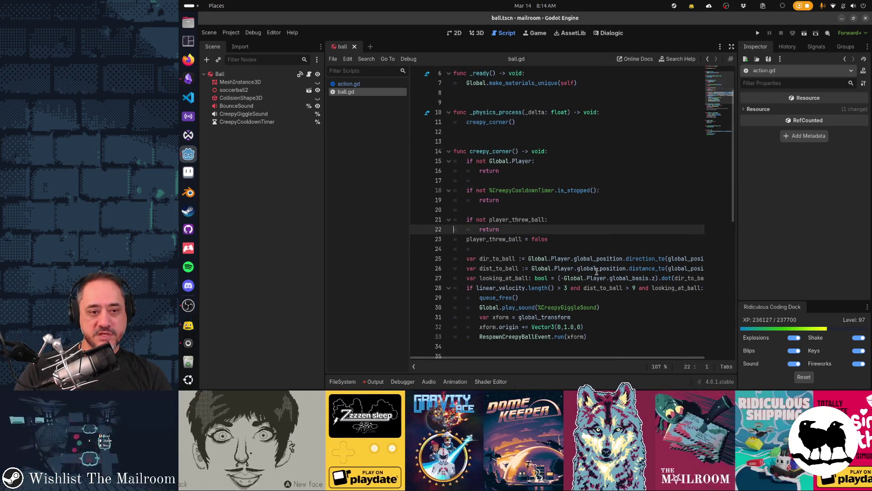
{"action": "key", "text": "shift+Down"}
{"action": "key", "text": "shift+Down"}
{"action": "key", "text": "shift+Down"}
{"action": "key", "text": "Up"}
{"action": "key", "text": "Up"}
{"action": "key", "text": "Up"}
{"action": "key", "text": "shift+Down"}
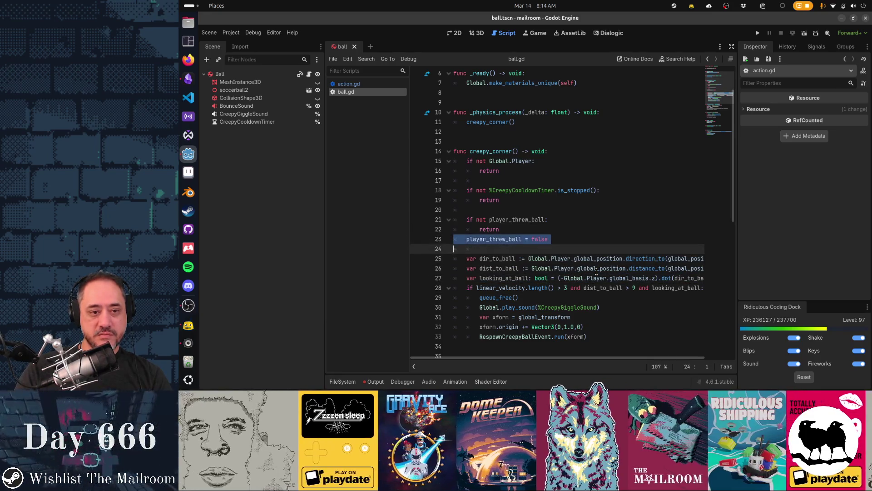
{"action": "key", "text": "ctrl+x"}
{"action": "key", "text": "Down"}
{"action": "key", "text": "Down"}
{"action": "key", "text": "Down"}
{"action": "key", "text": "ctrl+v"}
{"action": "key", "text": "ctrl+s"}
{"action": "key", "text": "Up"}
{"action": "key", "text": "Up"}
{"action": "key", "text": "Up"}
{"action": "key", "text": "Down"}
{"action": "key", "text": "Down"}
{"action": "key", "text": "Down"}
{"action": "key", "text": "Down"}
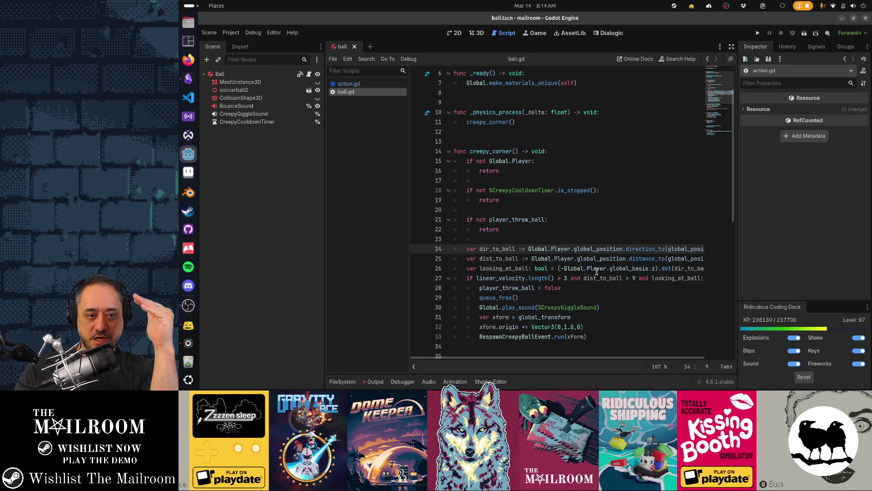
Check the reset line sits just before queue_free(), then return to the top of ball.gd
{"action": "key", "text": "Down"}
{"action": "key", "text": "Down"}
{"action": "key", "text": "Down"}
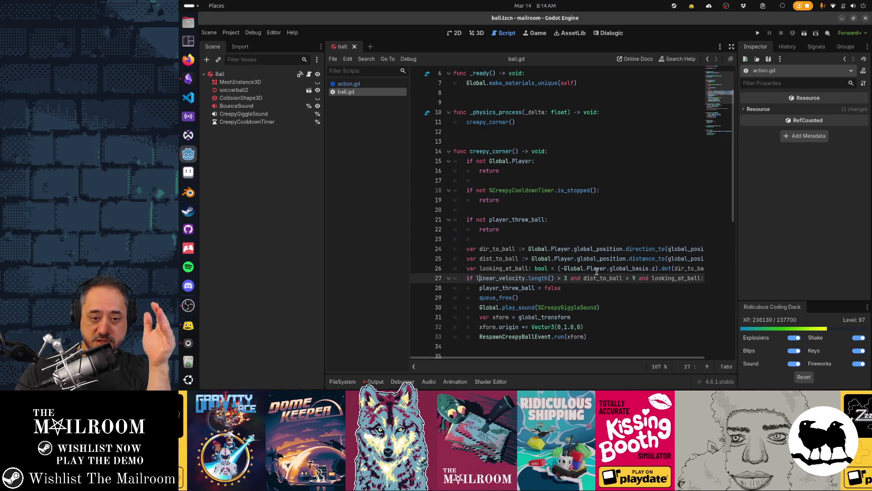
{"action": "key", "text": "Down"}
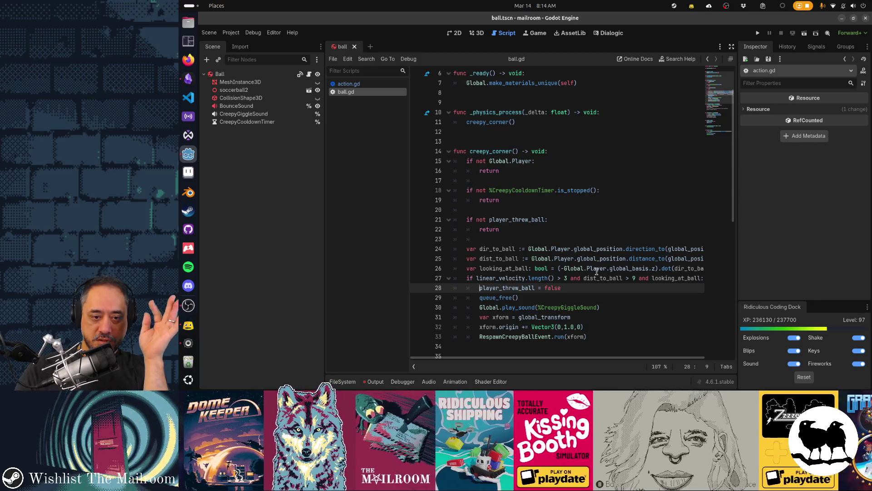
{"action": "scroll", "coordinate": [597, 272], "scroll_direction": "down", "scroll_amount": 2}
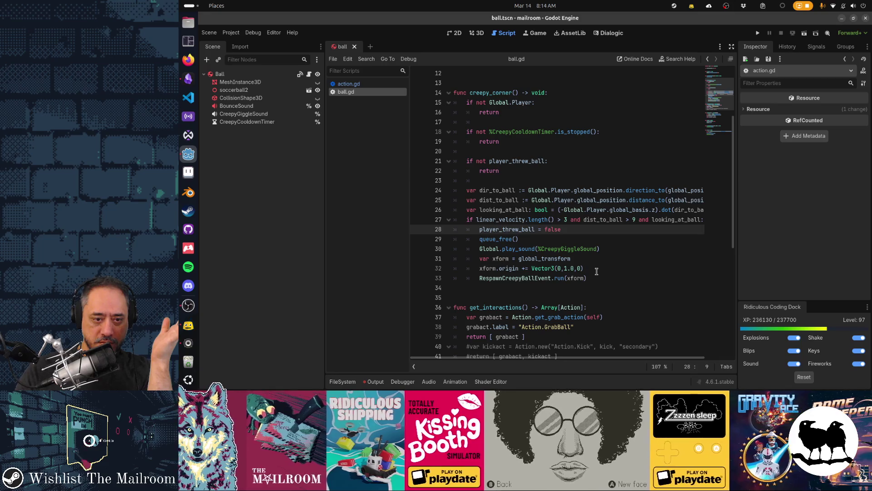
{"action": "key", "text": "ctrl+Home"}
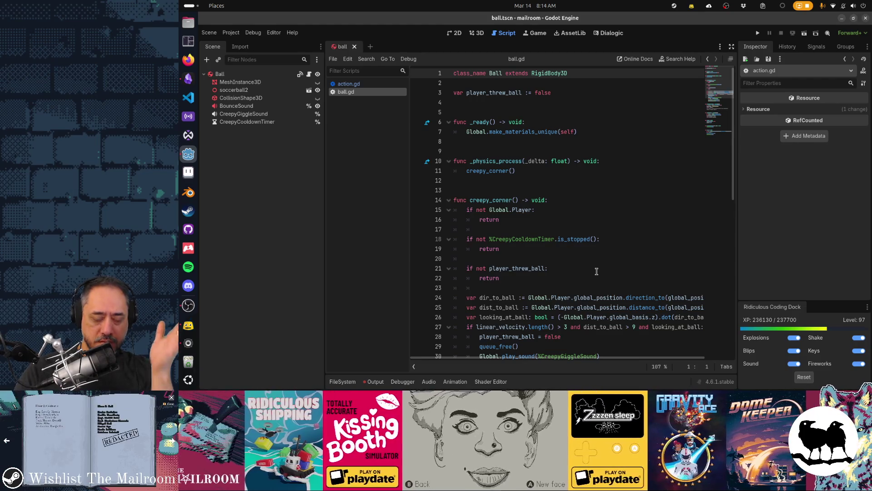
{"action": "double_click", "coordinate": [522, 239]}
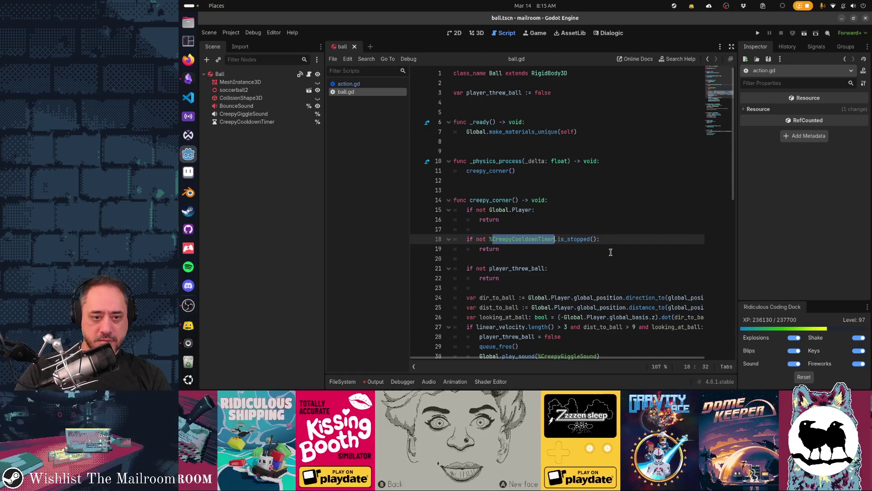
{"action": "scroll", "coordinate": [609, 254], "scroll_direction": "down", "scroll_amount": 6}
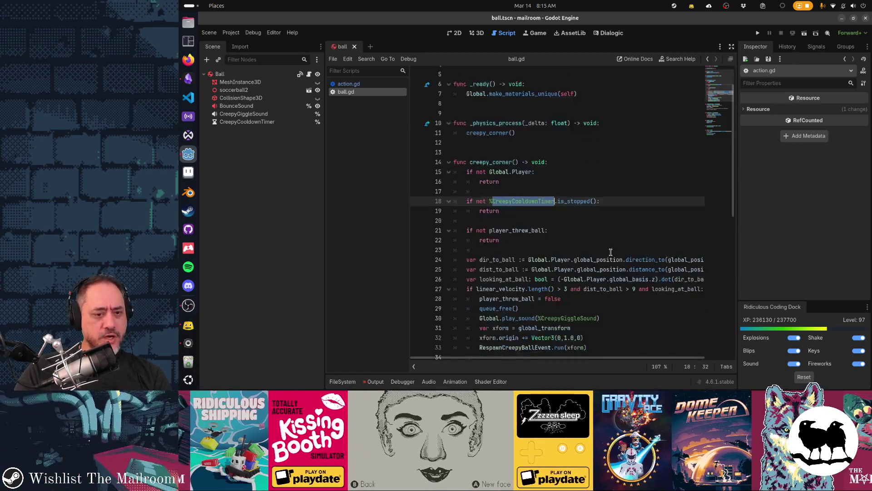
{"action": "left_click", "coordinate": [521, 210]}
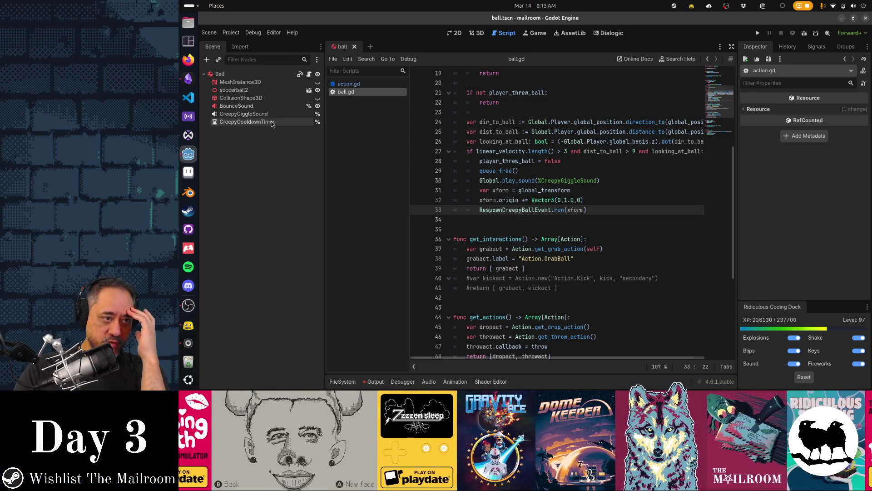
Show the CreepyCooldownTimer's timer settings in the Inspector
{"action": "left_click", "coordinate": [271, 122]}
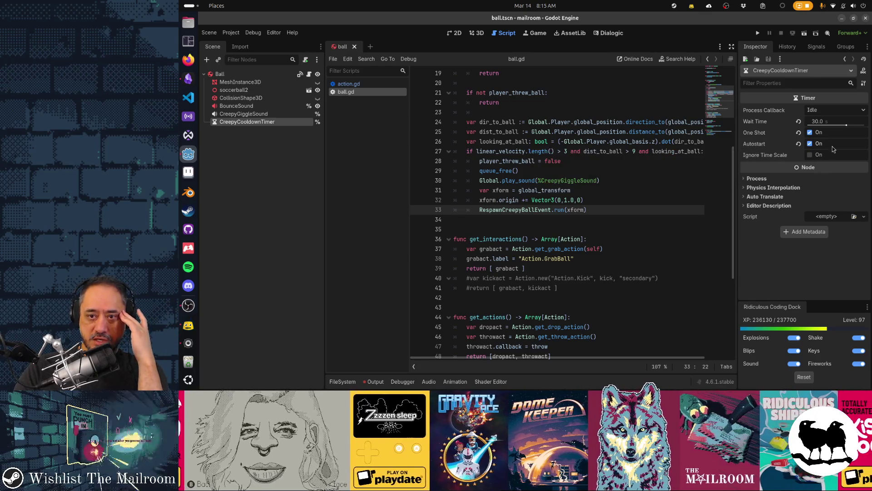
{"action": "mouse_move", "coordinate": [522, 210]}
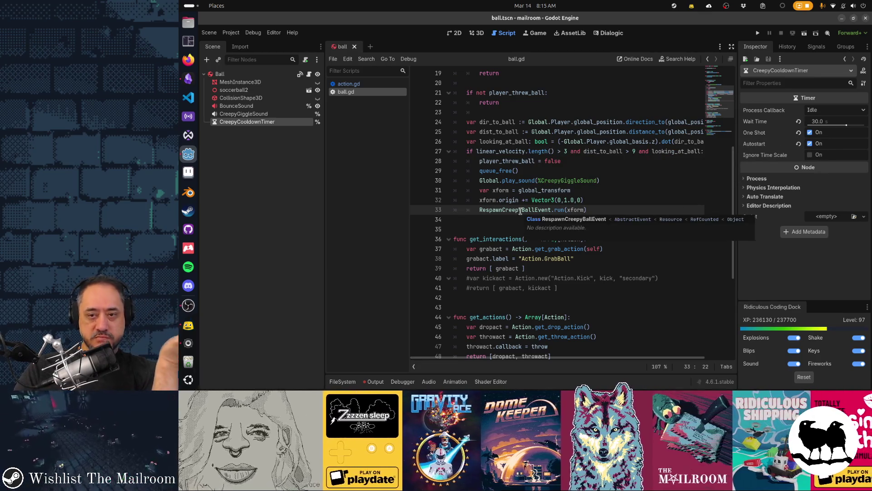
{"action": "scroll", "coordinate": [514, 278], "scroll_direction": "up", "scroll_amount": 3}
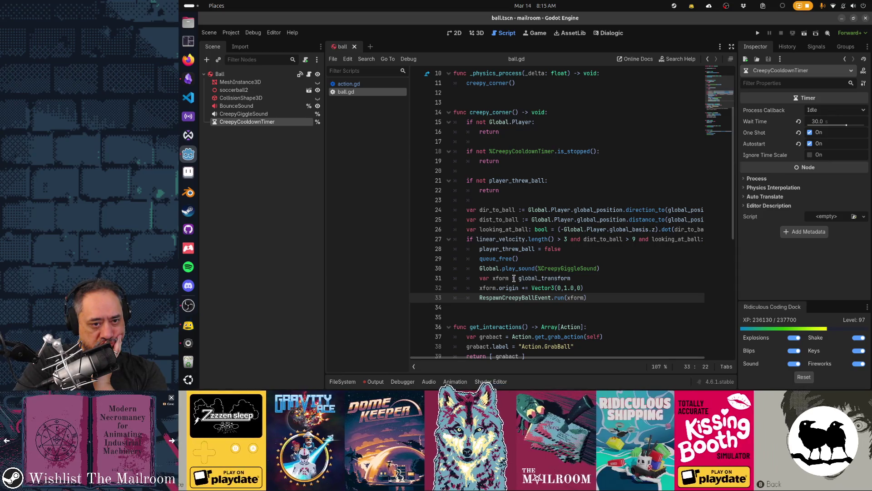
Review creepy_corner's despawn block and the other uses of player_threw_ball in ball.gd
{"action": "left_click", "coordinate": [493, 202]}
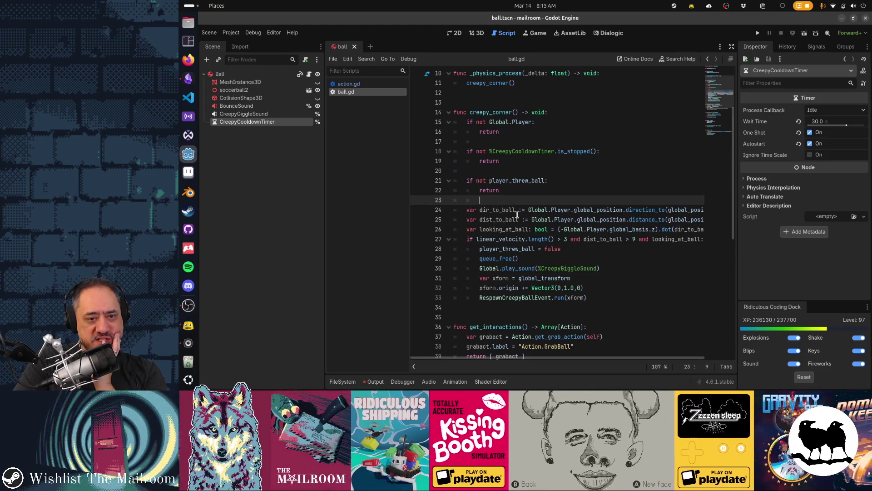
{"action": "mouse_move", "coordinate": [501, 207]}
{"action": "left_mouse_down"}
{"action": "mouse_move", "coordinate": [523, 229]}
{"action": "mouse_move", "coordinate": [513, 239]}
{"action": "left_mouse_up"}
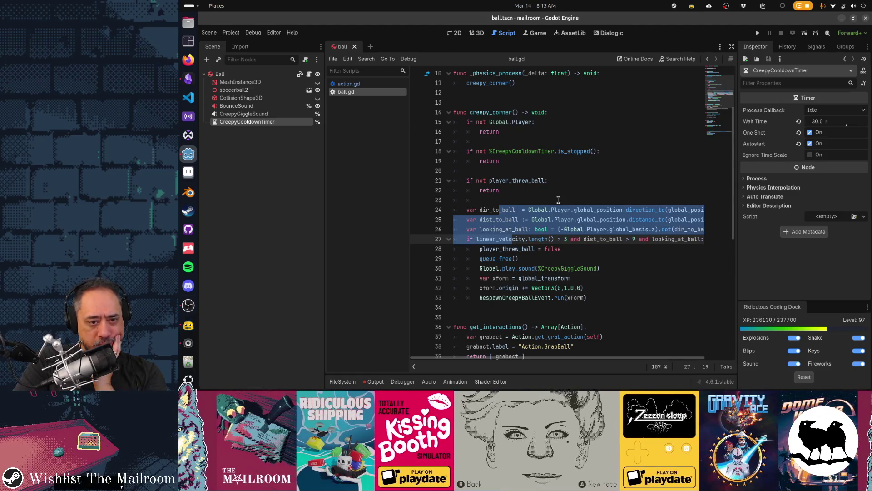
{"action": "left_click", "coordinate": [586, 250]}
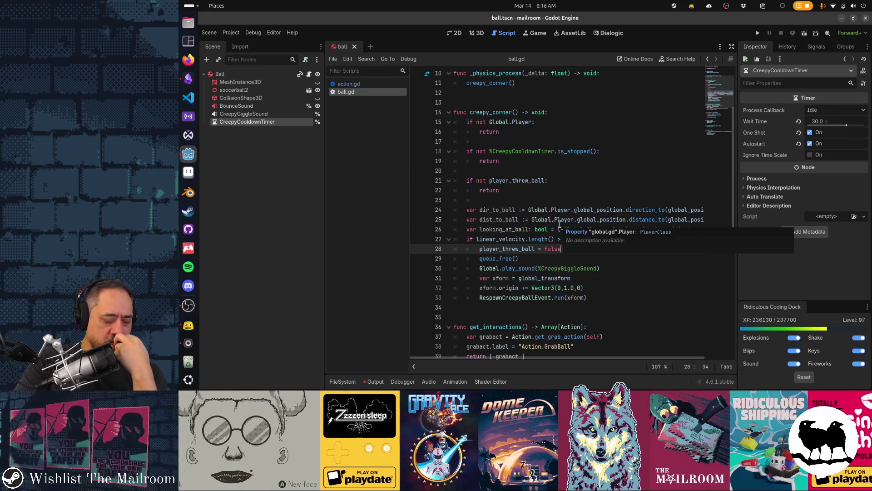
{"action": "double_click", "coordinate": [527, 249]}
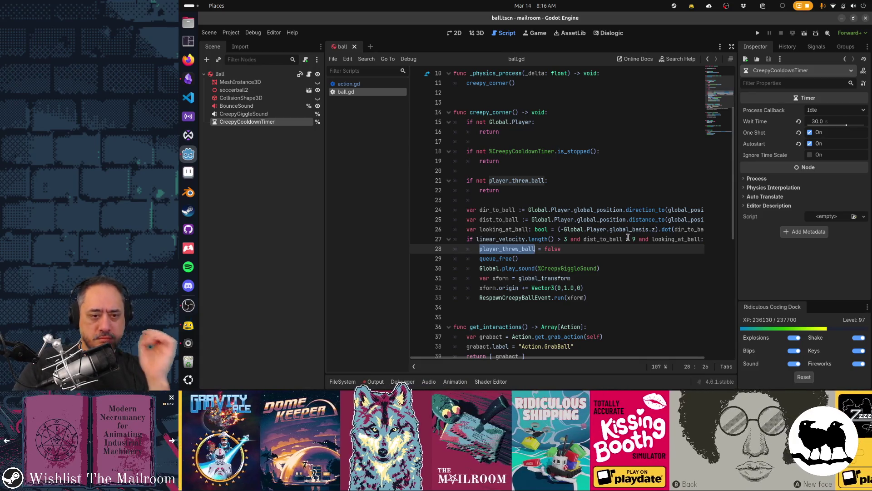
{"action": "key", "text": "Home"}
Remove the player_threw_ball reset line from the fast, far and watched despawn branch
{"action": "key", "text": "Up"}
{"action": "key", "text": "Home"}
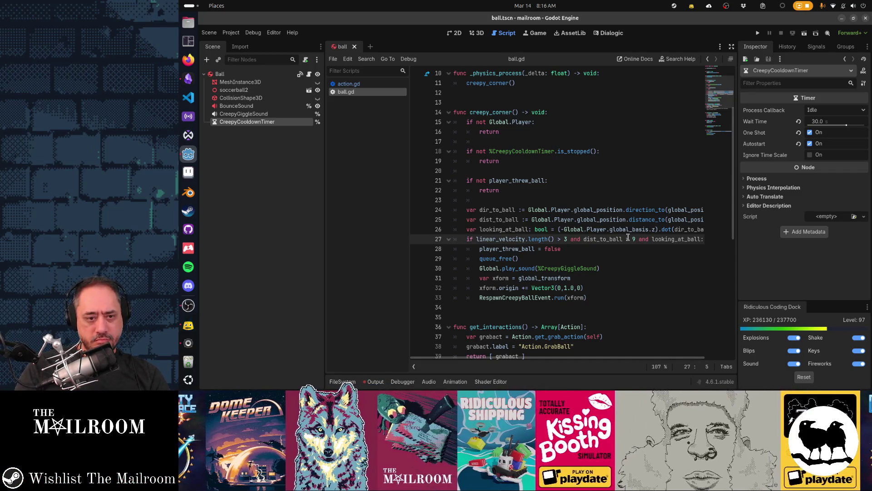
{"action": "key", "text": "Down"}
{"action": "key", "text": "End"}
{"action": "key", "text": "shift+Home"}
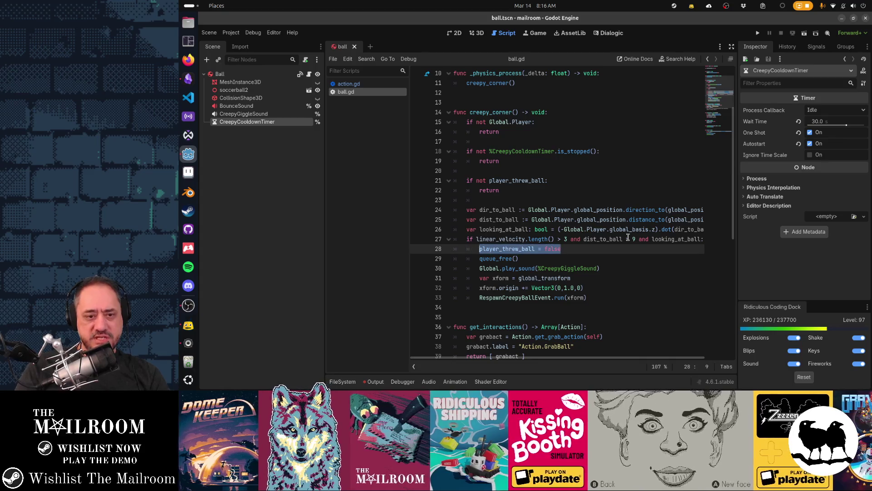
{"action": "key", "text": "Home"}
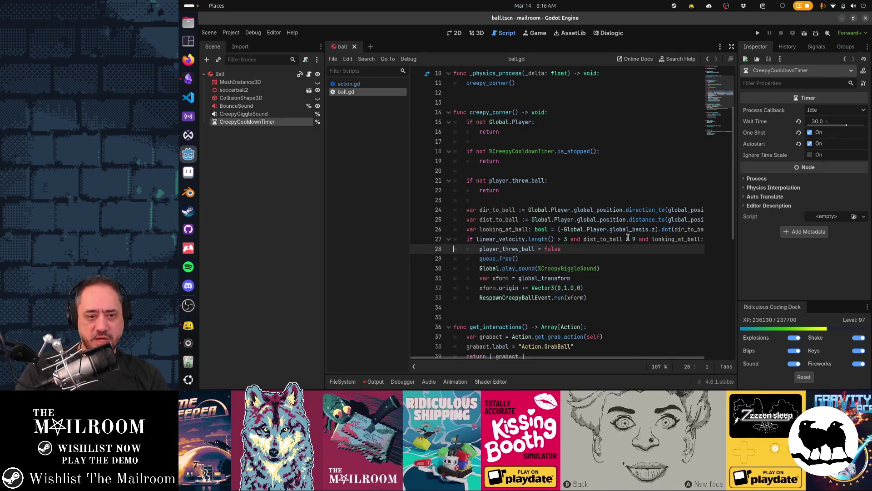
{"action": "key", "text": "Up"}
{"action": "key", "text": "shift+Down"}
{"action": "key", "text": "shift+Down"}
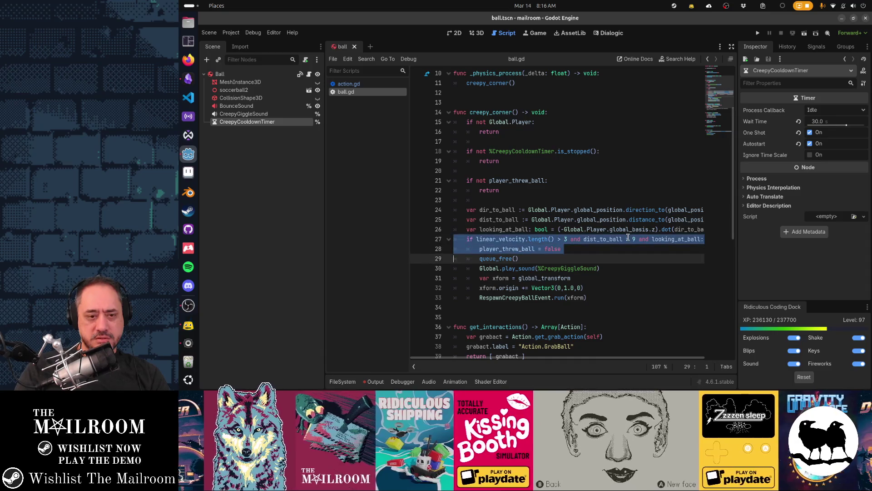
{"action": "key", "text": "Up"}
{"action": "key", "text": "shift+Down"}
{"action": "key", "text": "Delete"}
{"action": "key", "text": "Up"}
{"action": "key", "text": "Up"}
{"action": "key", "text": "Up"}
{"action": "key", "text": "ctrl+z"}
{"action": "key", "text": "ctrl+v"}
{"action": "key", "text": "ctrl+z"}
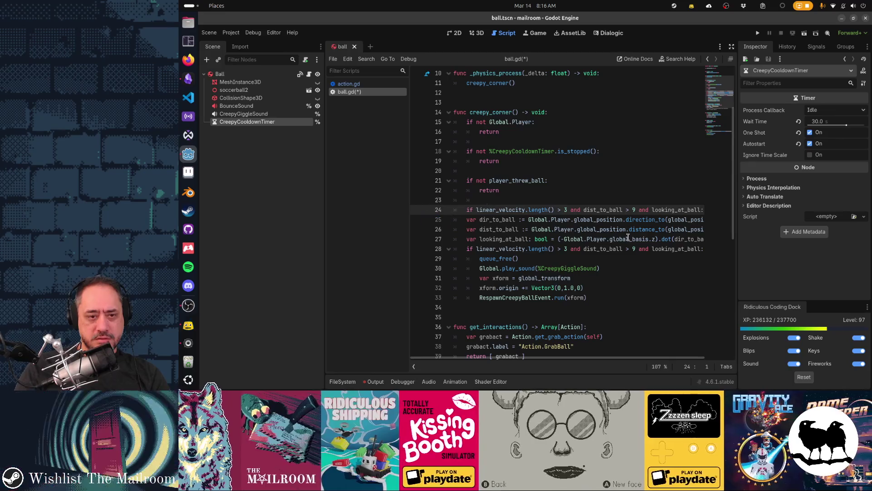
Paste a copy of the velocity condition above the distance variables, trimmed to the velocity check
{"action": "key", "text": "ctrl+v"}
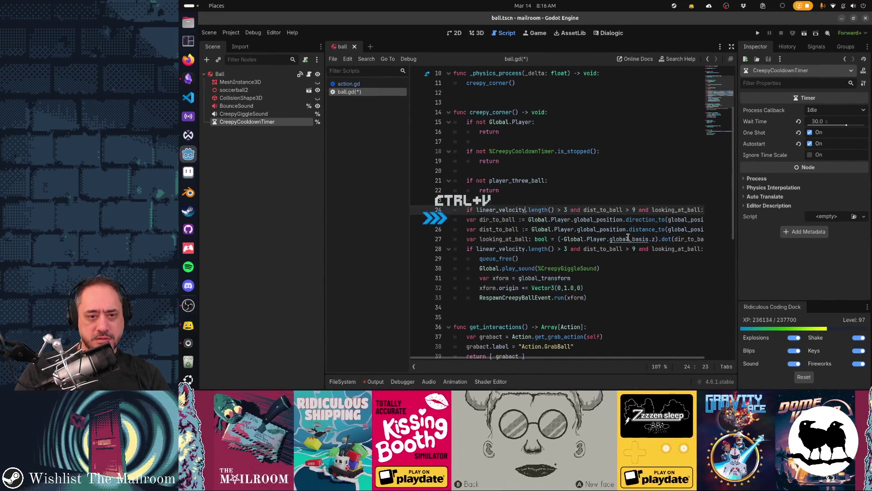
{"action": "key", "text": "Right"}
{"action": "key", "text": "Right"}
{"action": "key", "text": "Right"}
{"action": "key", "text": "shift+End"}
{"action": "key", "text": "shift+Left"}
{"action": "key", "text": "Delete"}
Add an indented 'player_threw_ball = false' line beneath the new condition
{"action": "key", "text": "Up"}
{"action": "key", "text": "Up"}
{"action": "key", "text": "Up"}
{"action": "key", "text": "End"}
{"action": "key", "text": "Left"}
{"action": "key", "text": "ctrl+shift+Left"}
{"action": "key", "text": "ctrl+c"}
{"action": "key", "text": "Down"}
{"action": "key", "text": "Down"}
{"action": "key", "text": "Down"}
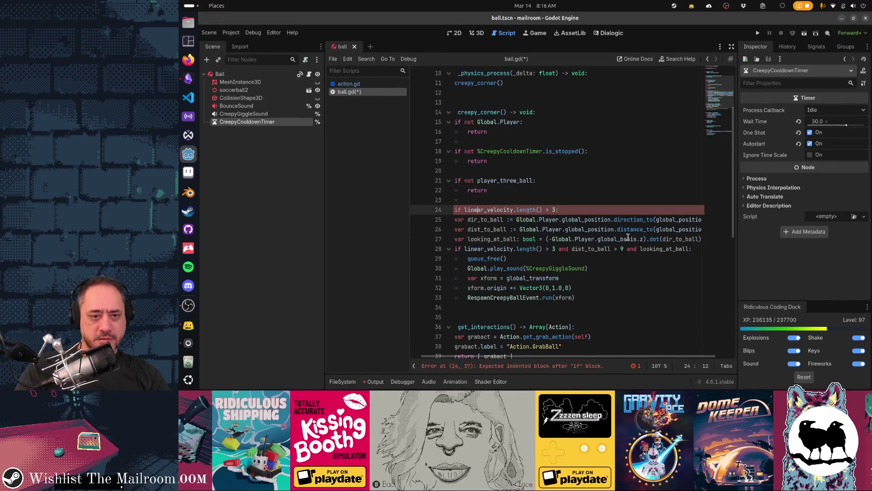
{"action": "key", "text": "End"}
{"action": "key", "text": "Return"}
{"action": "key", "text": "ctrl+v"}
{"action": "type", "text": "= false"}
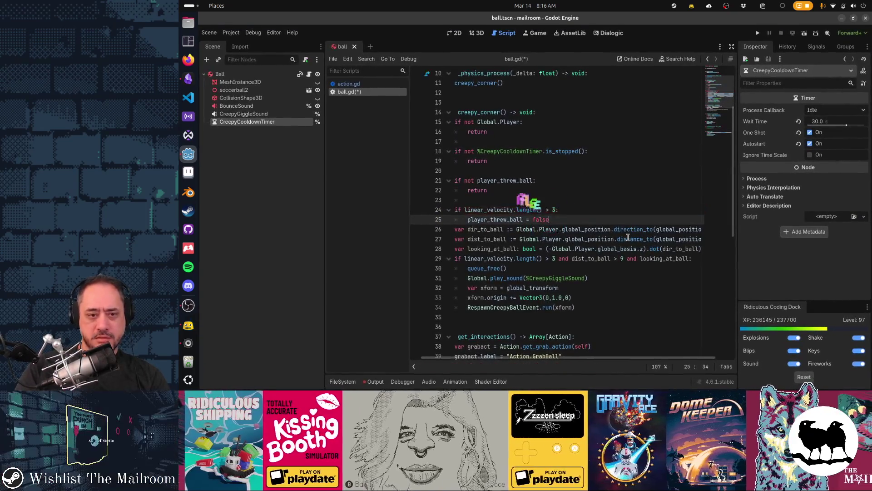
{"action": "key", "text": "Return"}
Change the new condition to 'if linear_velocity.length() <= 0:'
{"action": "key", "text": "Up"}
{"action": "key", "text": "Up"}
{"action": "key", "text": "End"}
{"action": "key", "text": "BackSpace"}
{"action": "key", "text": "BackSpace"}
{"action": "key", "text": "BackSpace"}
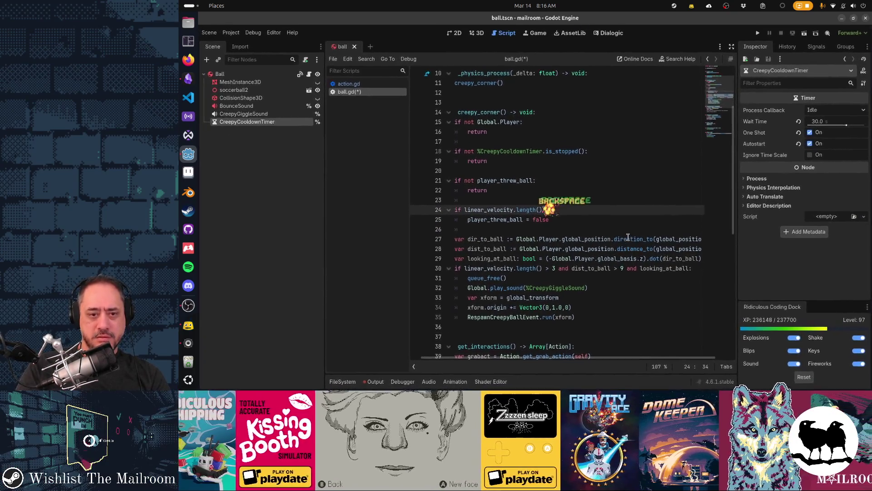
{"action": "type", "text": " <= 0:"}
{"action": "key", "text": "Home"}
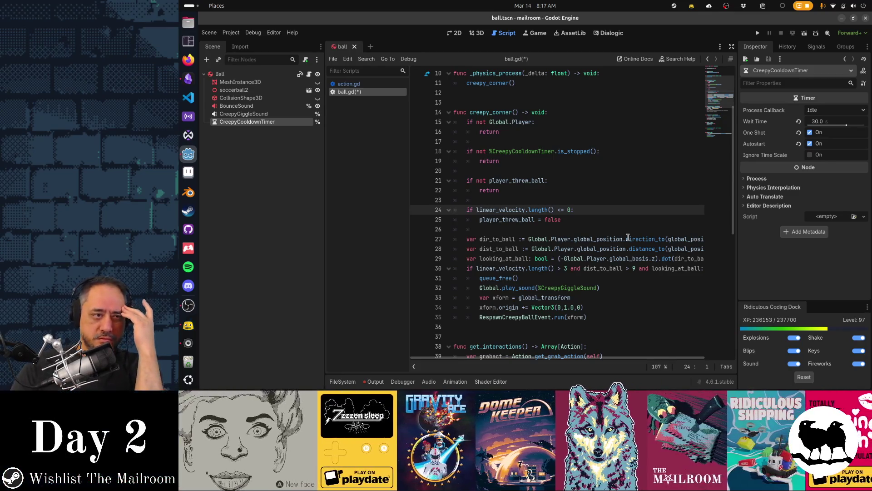
Check the Ball node's Sleeping property, then replace the zero-velocity comparison with 'if sleeping:'
{"action": "left_click", "coordinate": [245, 73]}
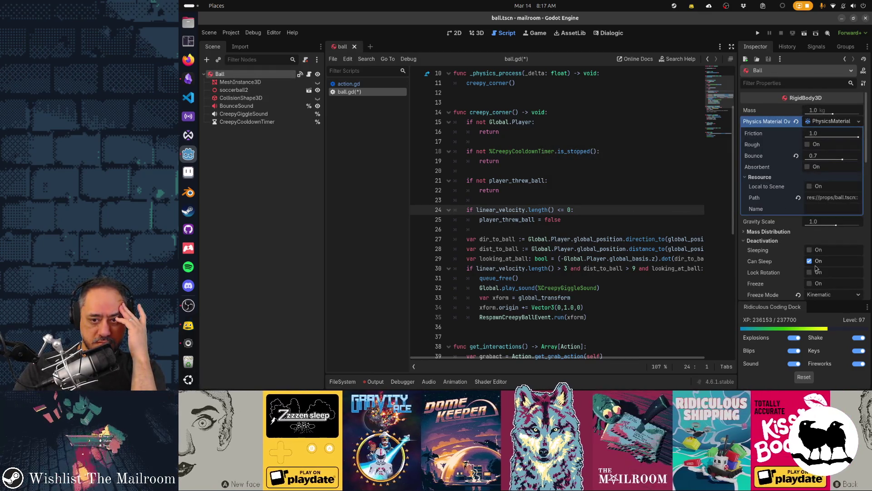
{"action": "left_click", "coordinate": [573, 209]}
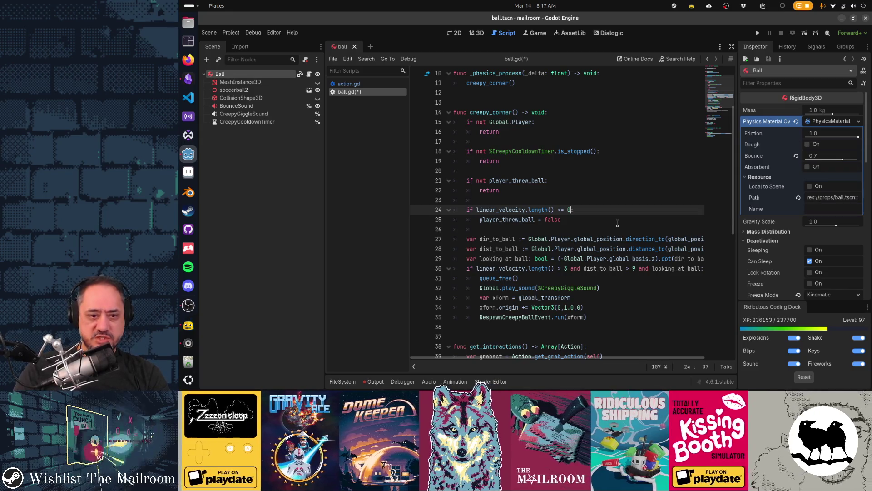
{"action": "key", "text": "ctrl+shift+Left"}
{"action": "key", "text": "ctrl+shift+Left"}
{"action": "key", "text": "ctrl+shift+Left"}
{"action": "type", "text": "sleeping:"}
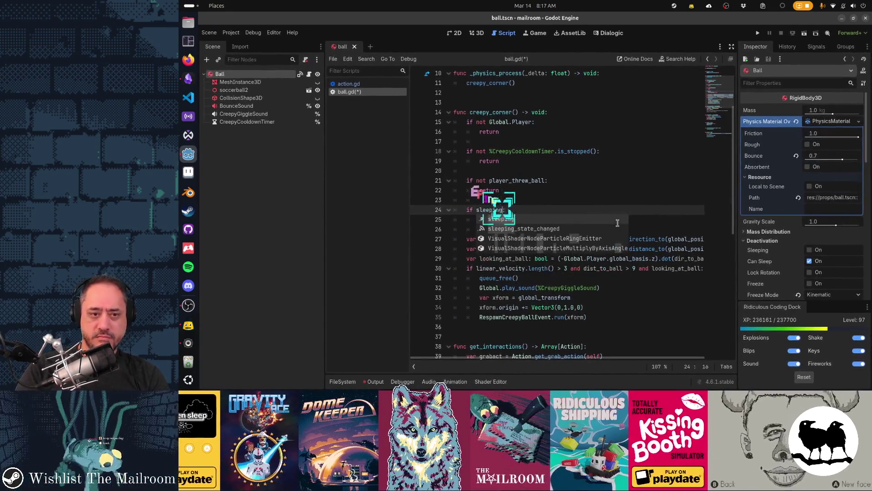
{"action": "key", "text": "Escape"}
{"action": "key", "text": "Down"}
{"action": "key", "text": "Home"}
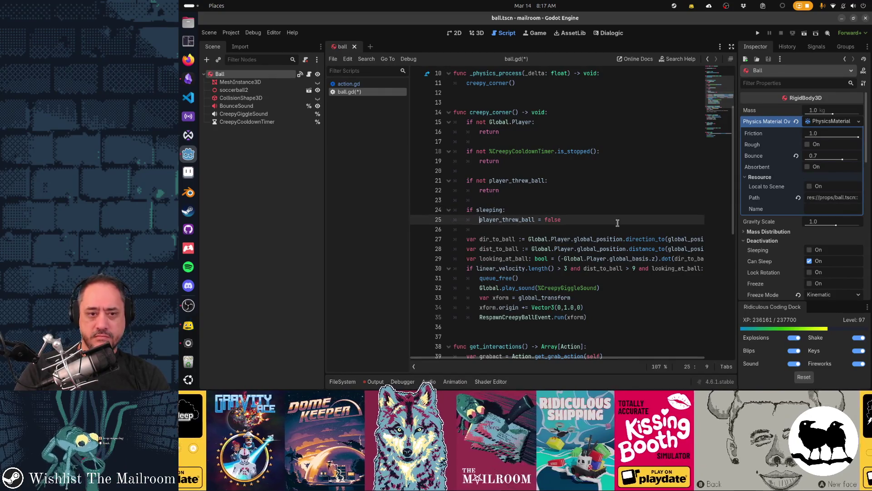
{"action": "key", "text": "Down"}
{"action": "key", "text": "Down"}
{"action": "scroll", "coordinate": [617, 223], "scroll_direction": "down", "scroll_amount": 1}
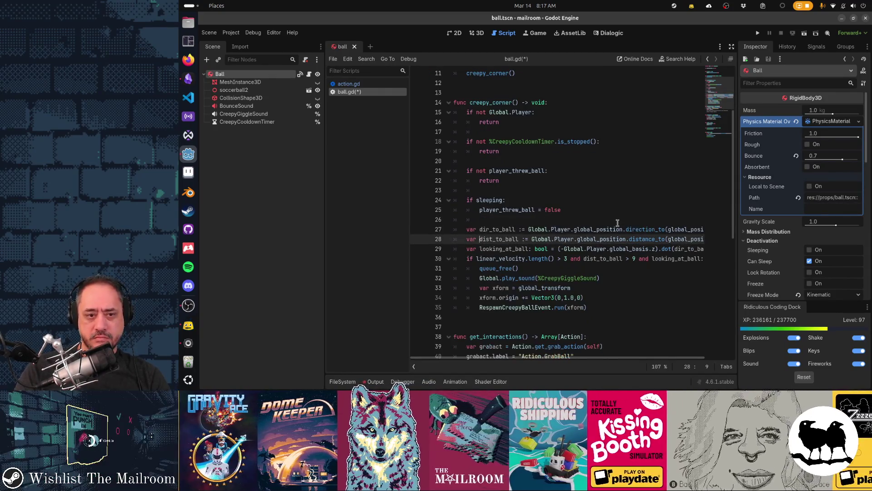
{"action": "key", "text": "Up"}
{"action": "key", "text": "Up"}
{"action": "key", "text": "Up"}
{"action": "key", "text": "Down"}
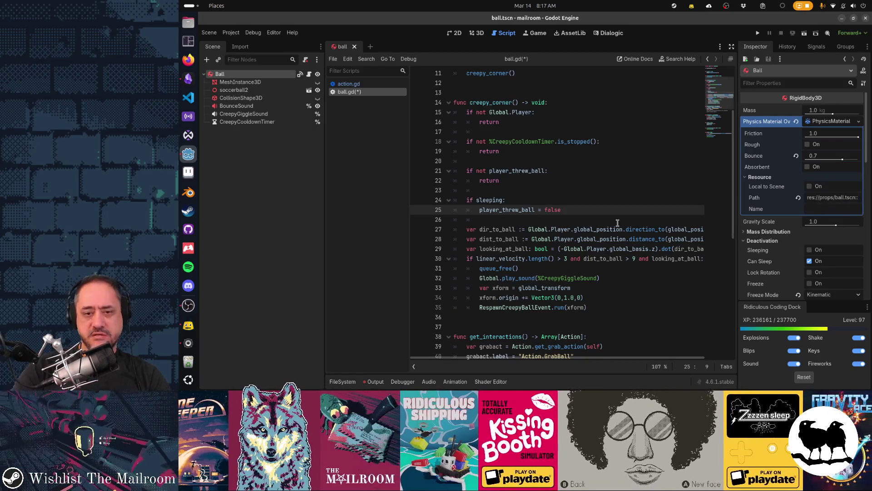
Review the creepy_corner checks down to get_actions and save ball.gd
{"action": "left_click", "coordinate": [618, 223]}
{"action": "key", "text": "Down"}
{"action": "key", "text": "Down"}
{"action": "key", "text": "Down"}
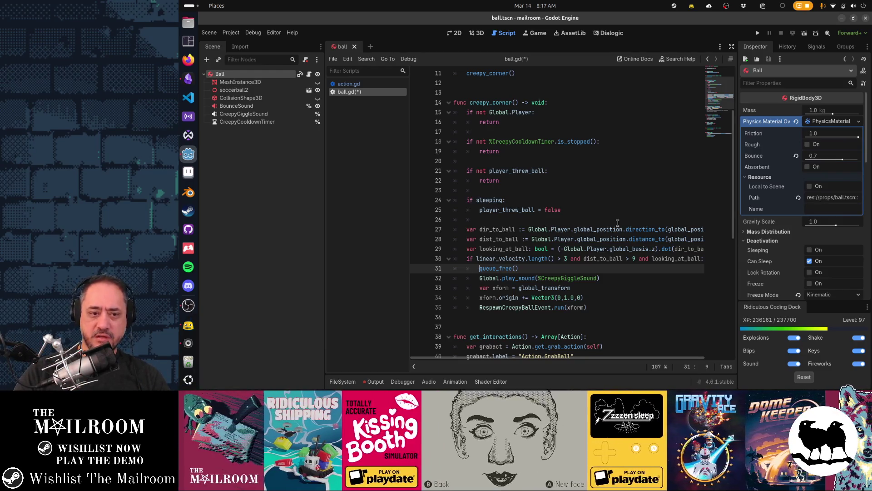
{"action": "key", "text": "Up"}
{"action": "key", "text": "Up"}
{"action": "key", "text": "Up"}
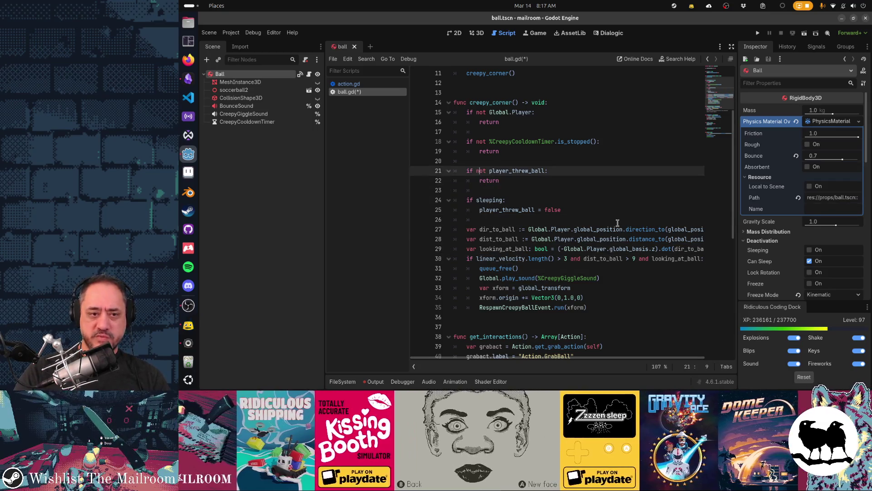
{"action": "key", "text": "shift+End"}
{"action": "key", "text": "Down"}
{"action": "key", "text": "shift+End"}
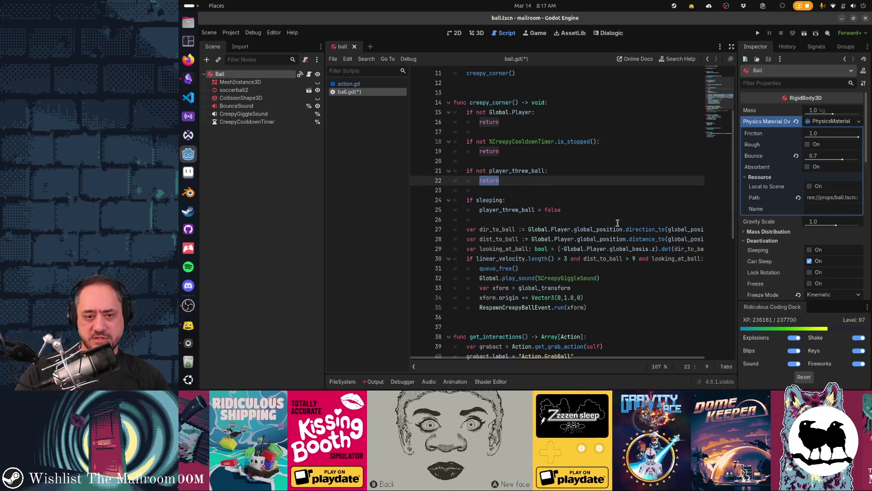
{"action": "key", "text": "Down"}
{"action": "key", "text": "Down"}
{"action": "key", "text": "Down"}
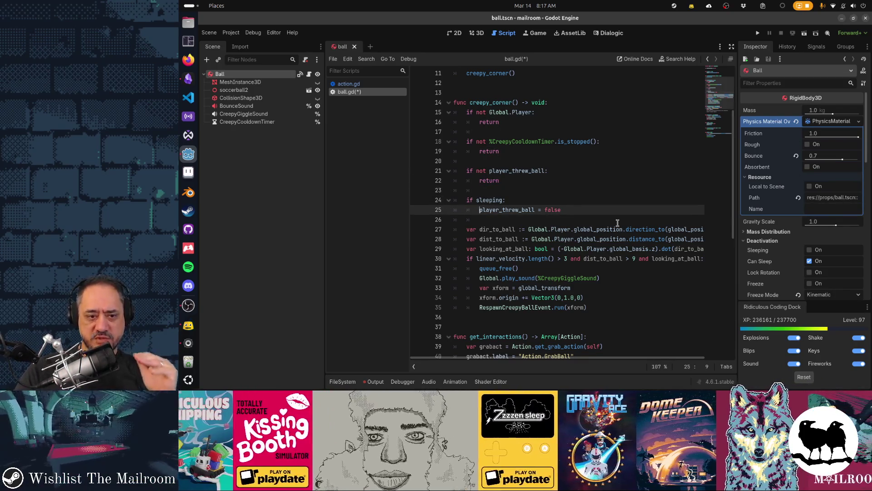
{"action": "key", "text": "Down"}
{"action": "key", "text": "Down"}
{"action": "key", "text": "Down"}
{"action": "key", "text": "Down"}
{"action": "key", "text": "Down"}
{"action": "key", "text": "Down"}
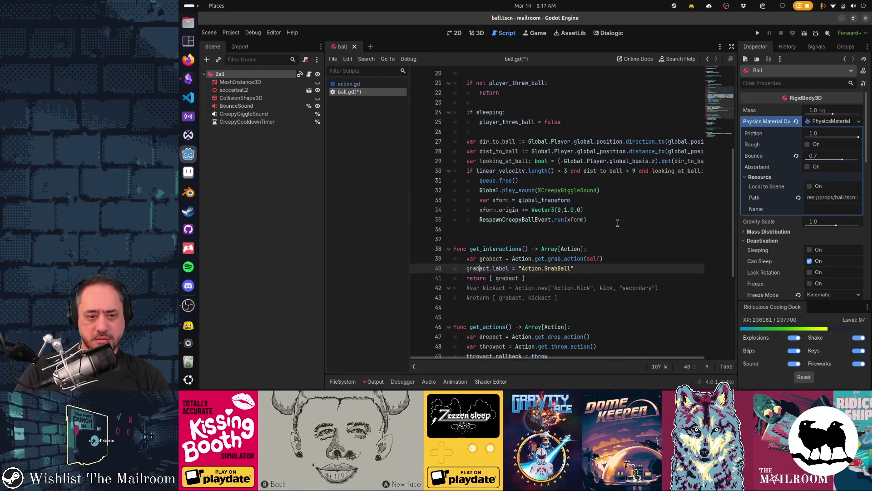
{"action": "key", "text": "Down"}
{"action": "key", "text": "Down"}
{"action": "key", "text": "Down"}
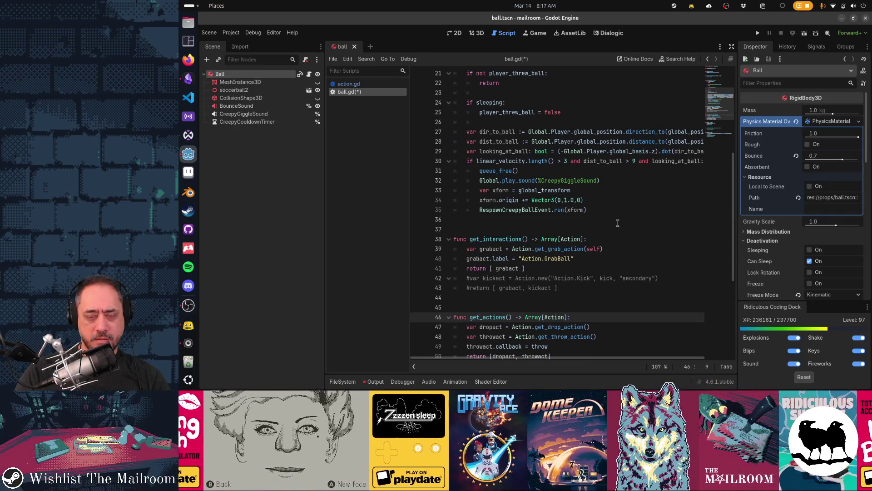
{"action": "key", "text": "ctrl+s"}
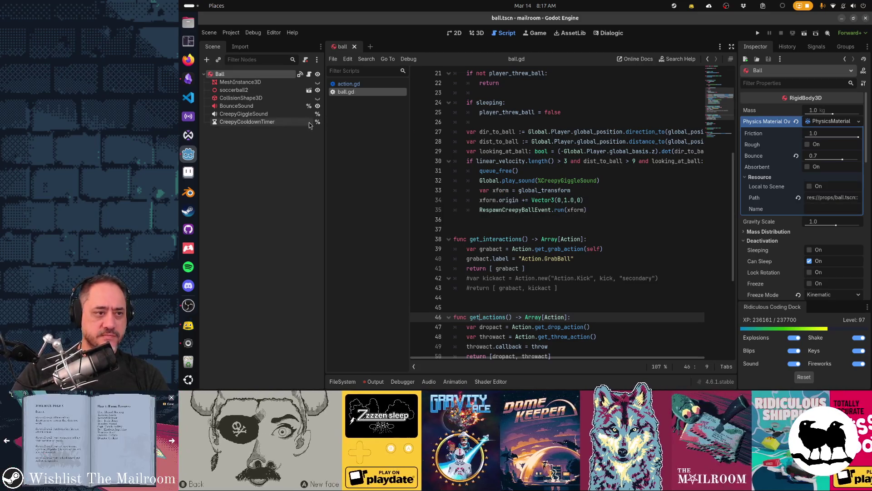
Set CreepyCooldownTimer's Wait Time to 1.0 seconds and run the project with F5
{"action": "left_click", "coordinate": [312, 123]}
{"action": "left_click", "coordinate": [822, 121]}
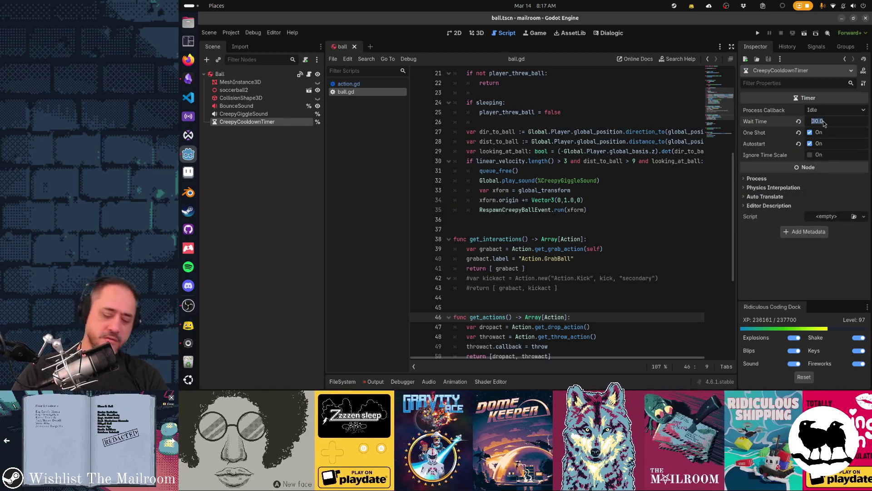
{"action": "type", "text": "1"}
{"action": "key", "text": "Return"}
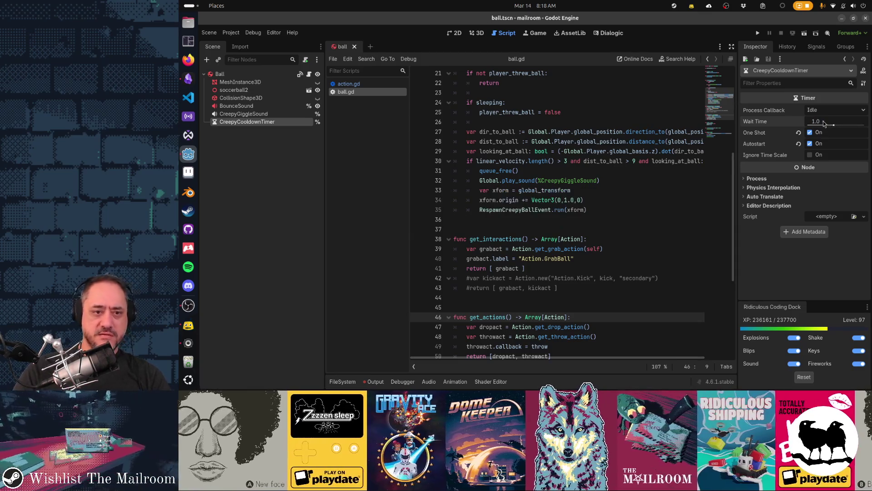
{"action": "left_click", "coordinate": [539, 228]}
{"action": "key", "text": "F5"}
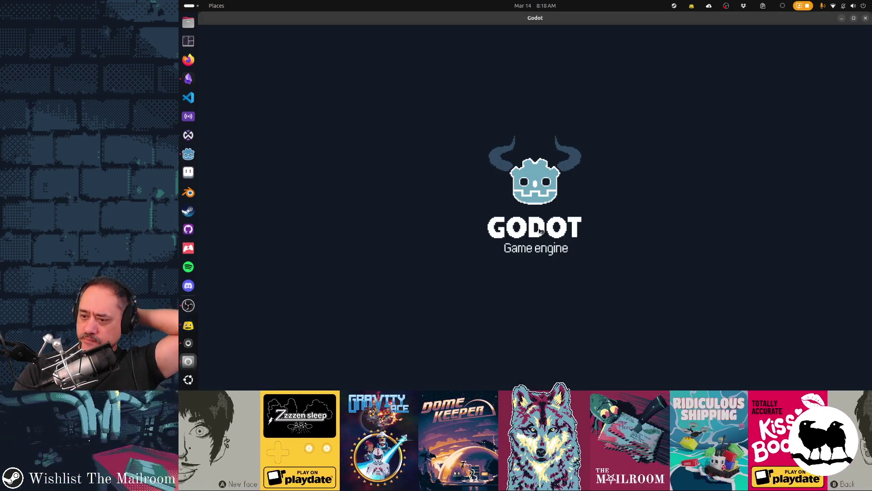
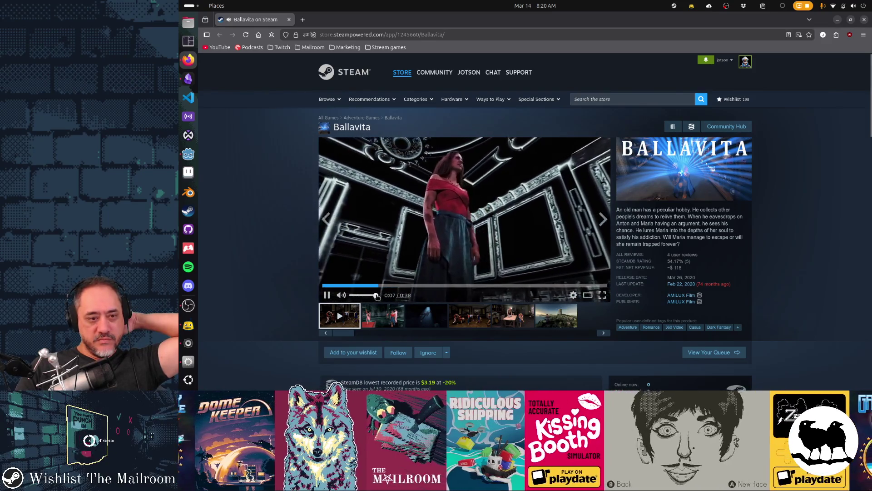
Restart the Ballavita trailer from near its beginning and play it full screen
{"action": "left_click", "coordinate": [335, 286]}
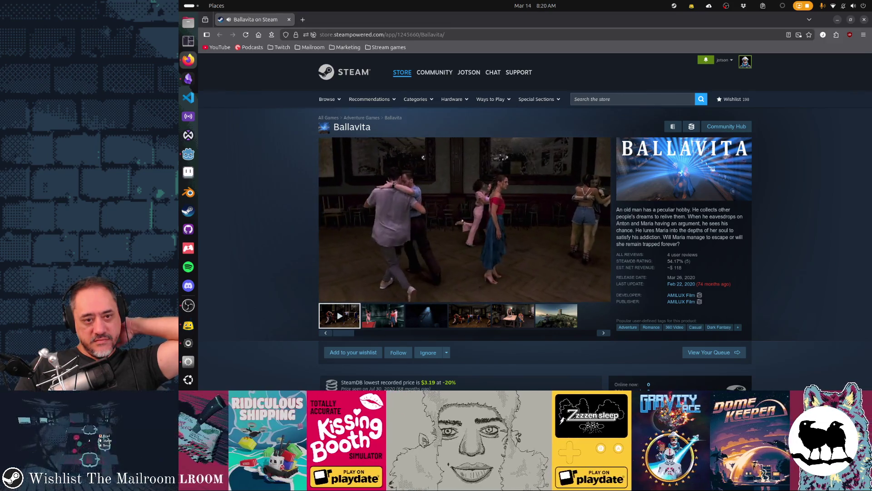
{"action": "left_click", "coordinate": [602, 295]}
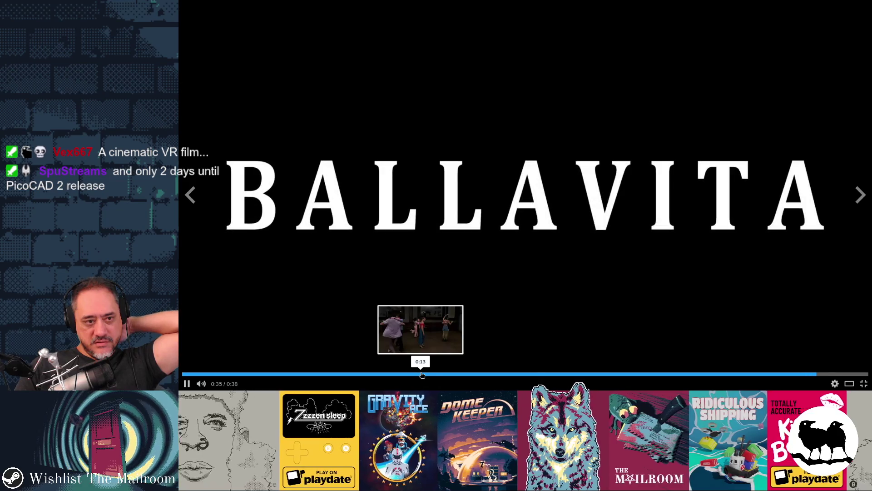
Rewind the full-screen trailer to 0:08, let it play, and pause it at 0:27
{"action": "left_click", "coordinate": [362, 374]}
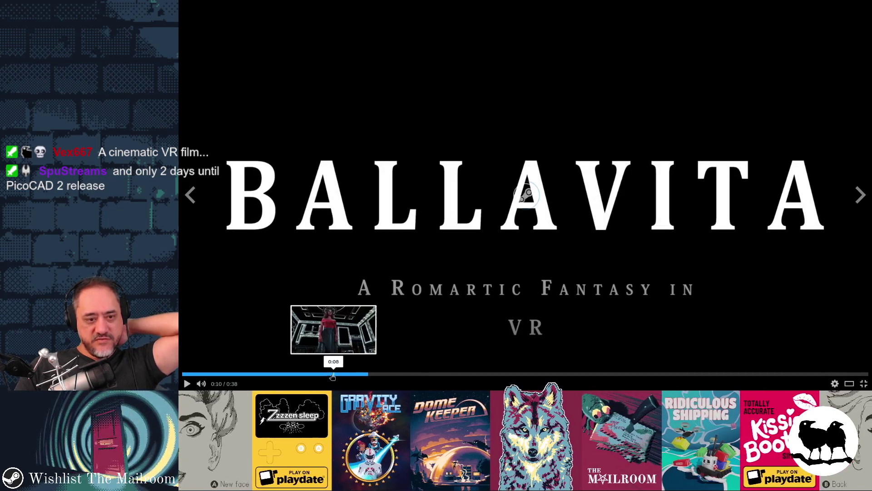
{"action": "left_click", "coordinate": [331, 374]}
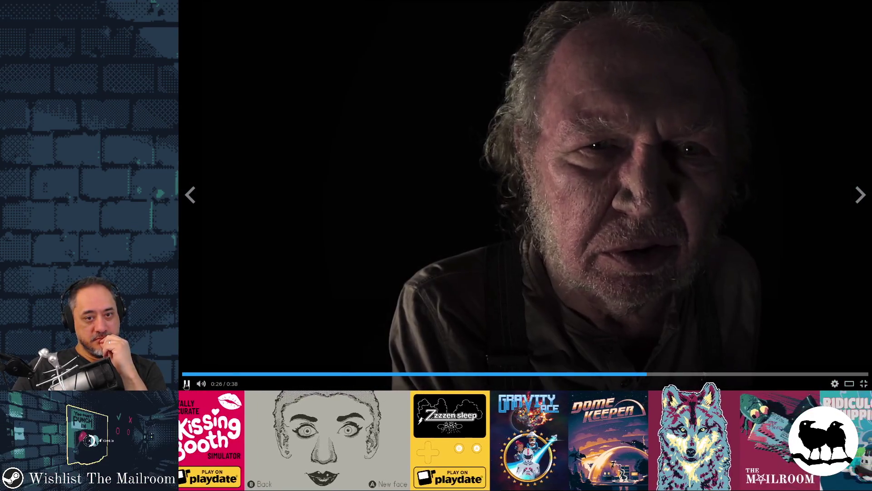
{"action": "left_click", "coordinate": [185, 384]}
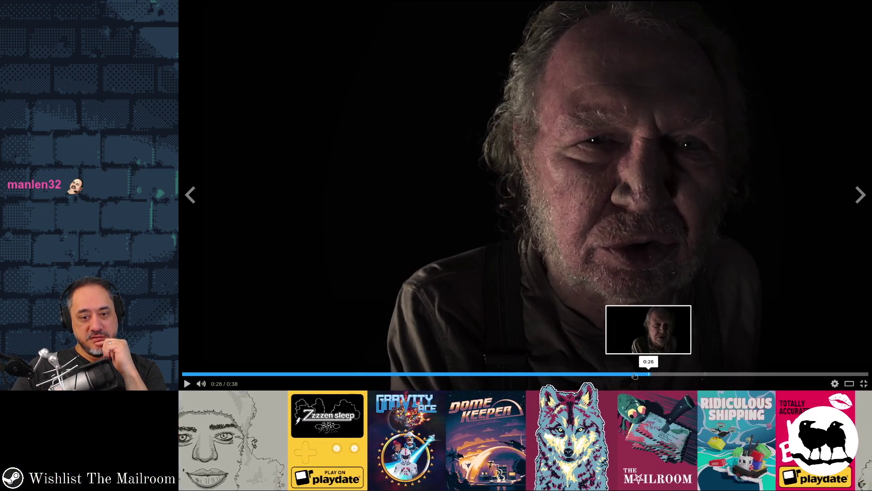
Step the trailer back from 0:24 to 0:22, resume playback, and exit full screen
{"action": "left_click", "coordinate": [619, 375]}
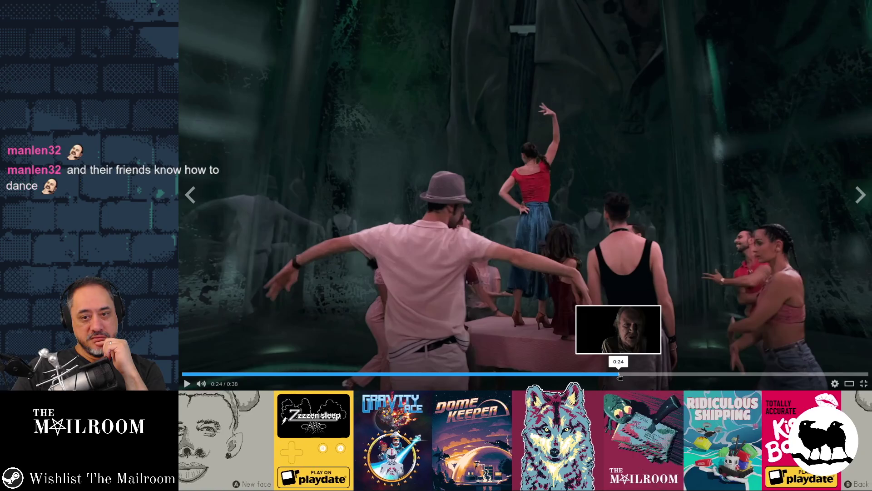
{"action": "left_click", "coordinate": [593, 377]}
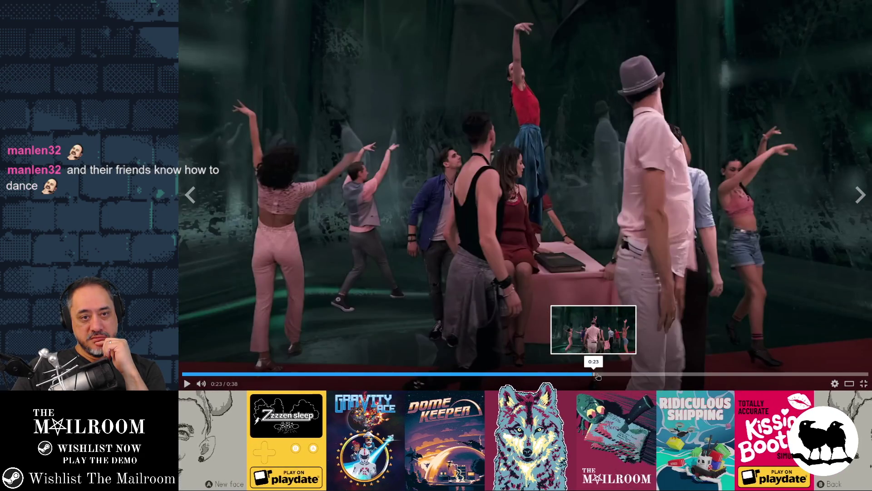
{"action": "left_click", "coordinate": [592, 376]}
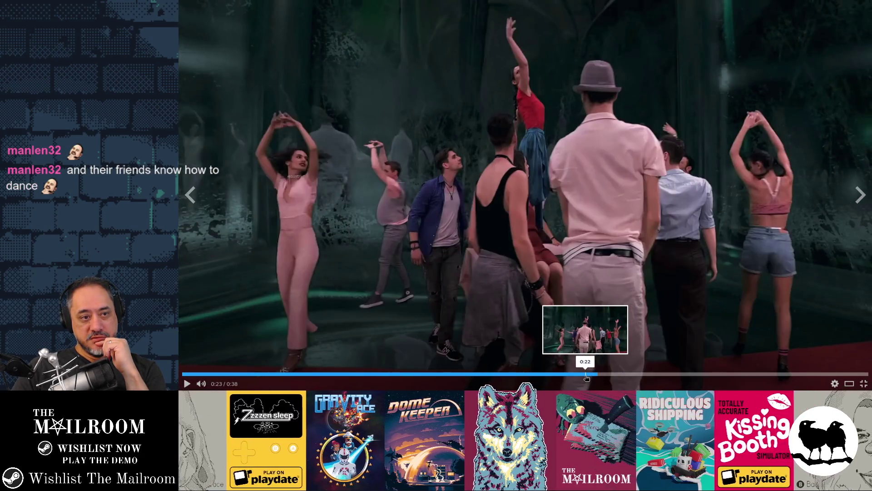
{"action": "left_click", "coordinate": [586, 376]}
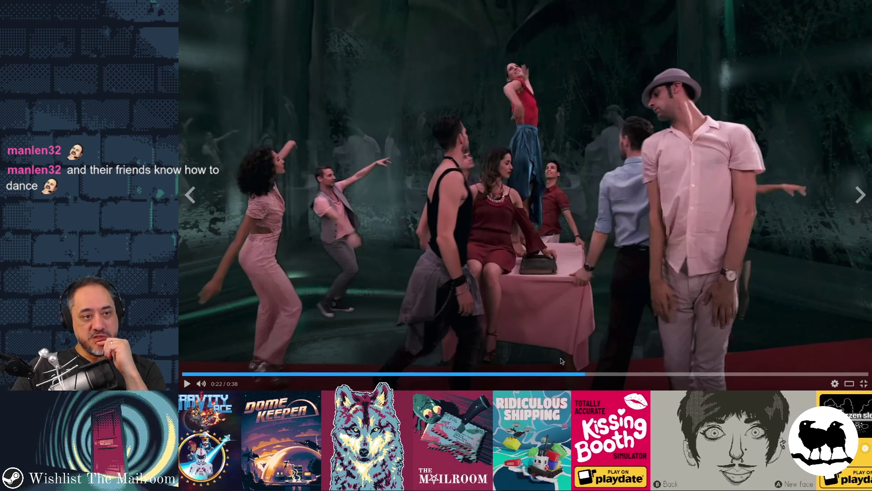
{"action": "left_click", "coordinate": [186, 384]}
{"action": "key", "text": "Escape"}
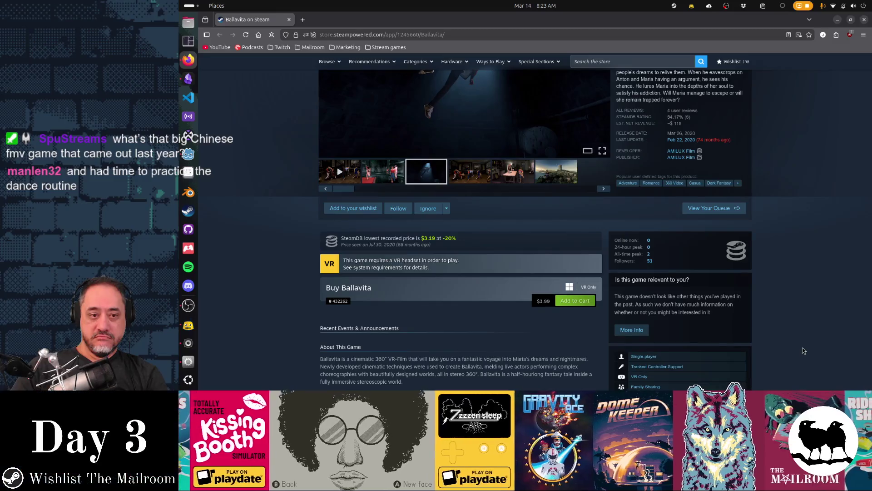
Scroll through the Ballavita store page details, then minimize Firefox
{"action": "scroll", "coordinate": [802, 351], "scroll_direction": "down", "scroll_amount": 6}
{"action": "scroll", "coordinate": [802, 351], "scroll_direction": "up", "scroll_amount": 10}
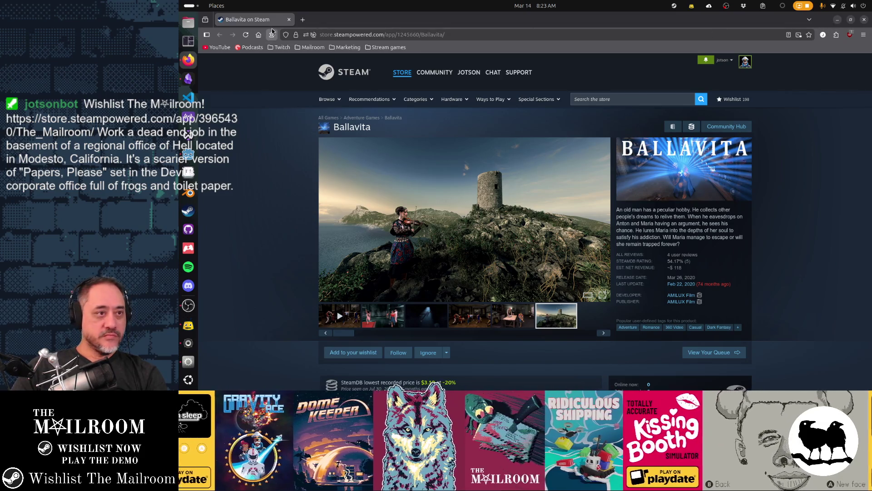
{"action": "left_click", "coordinate": [838, 21]}
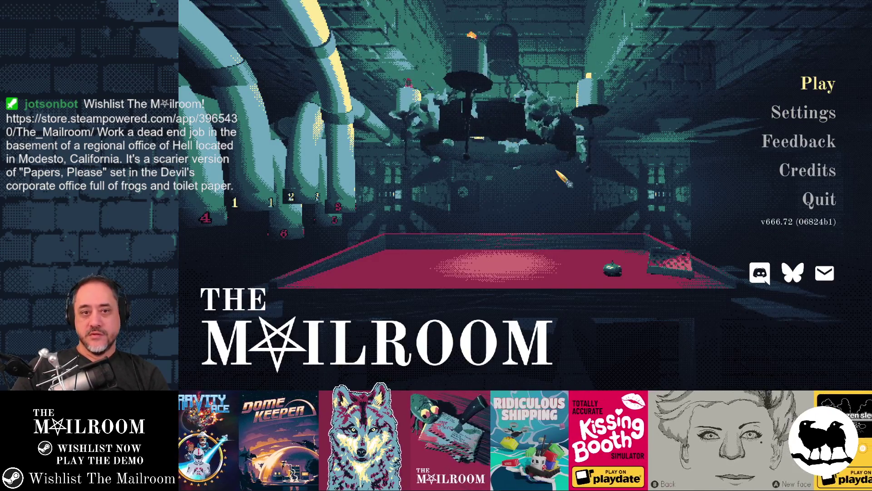
Start the game, pick up and throw the soccer ball, then reach for the pink mushroom
{"action": "key", "text": "Return"}
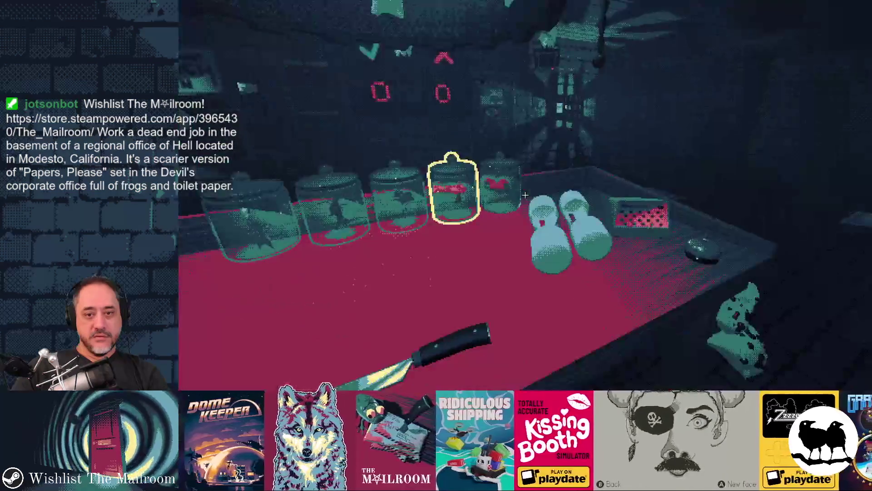
{"action": "left_click", "coordinate": [526, 195]}
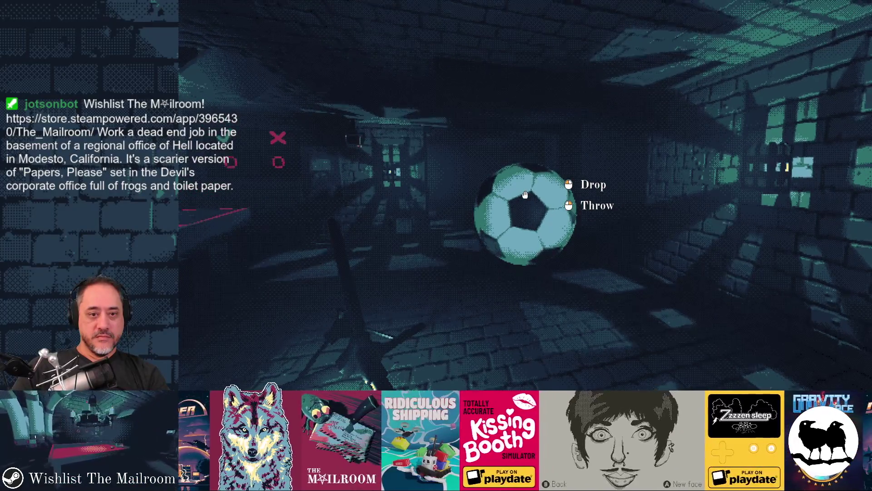
{"action": "left_click", "coordinate": [525, 195]}
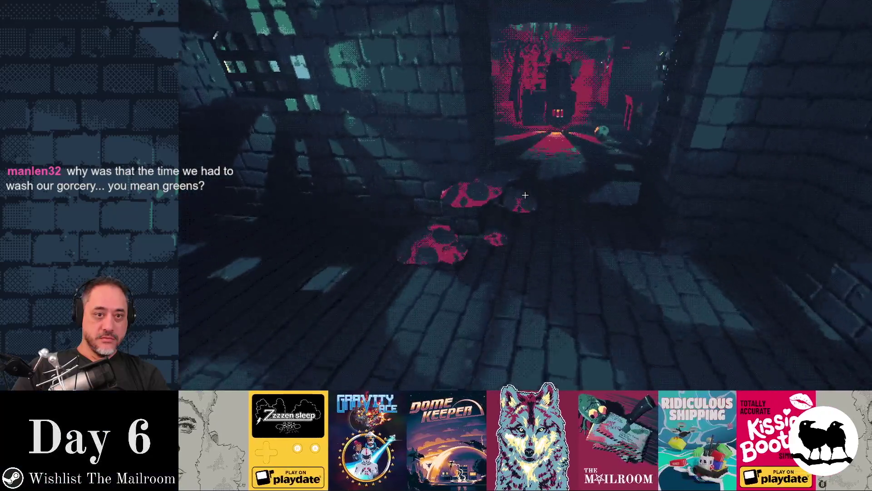
{"action": "left_click", "coordinate": [526, 195]}
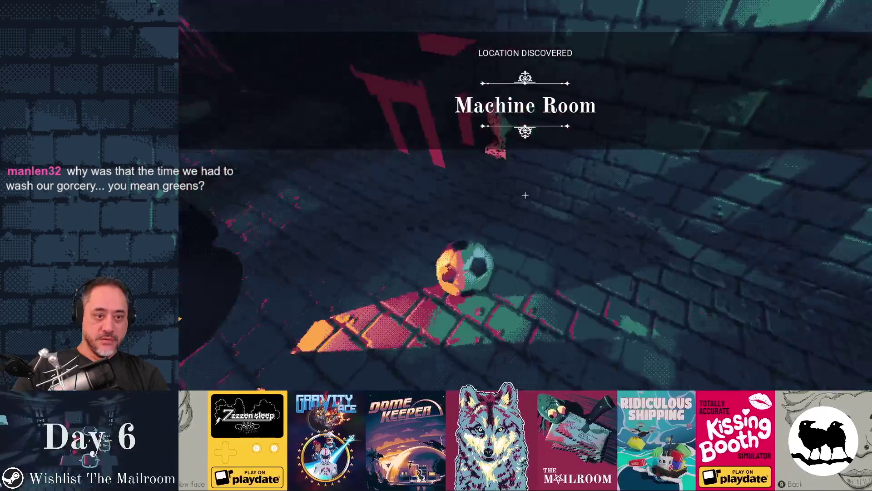
Grab the ball, walk into the red-lit room, and throw it down the corridor
{"action": "left_click", "coordinate": [526, 195]}
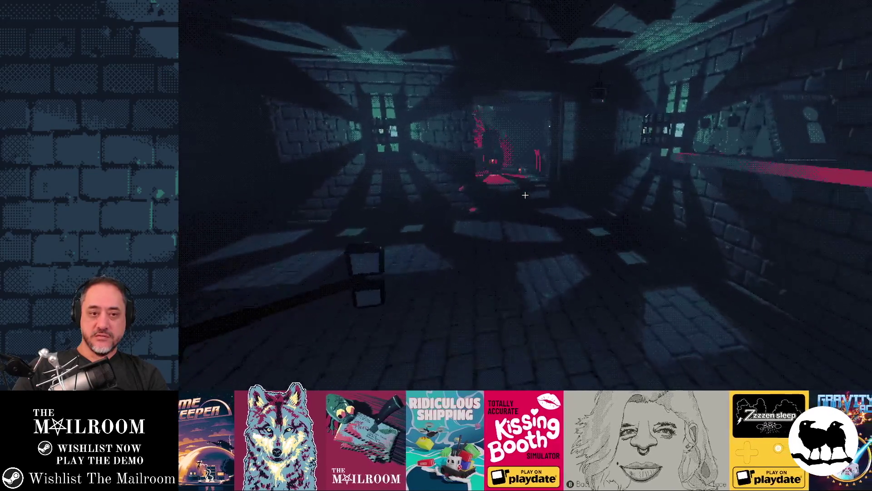
{"action": "key", "text": "w"}
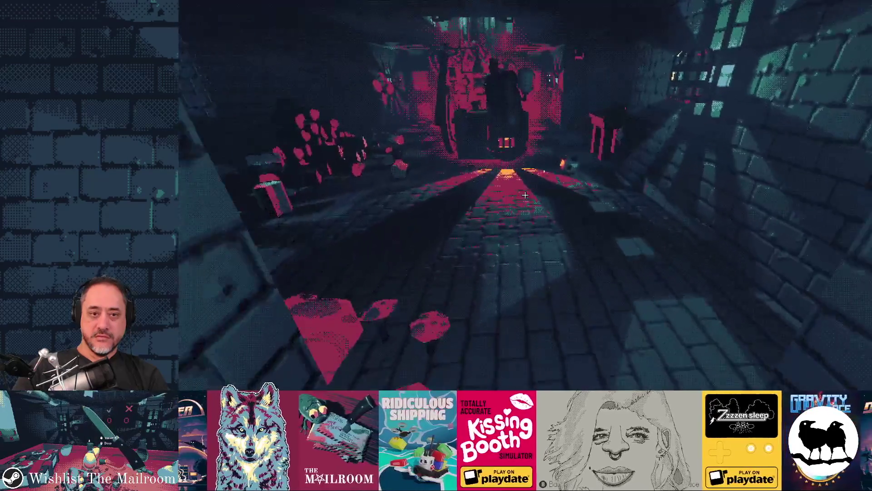
{"action": "key", "text": "w"}
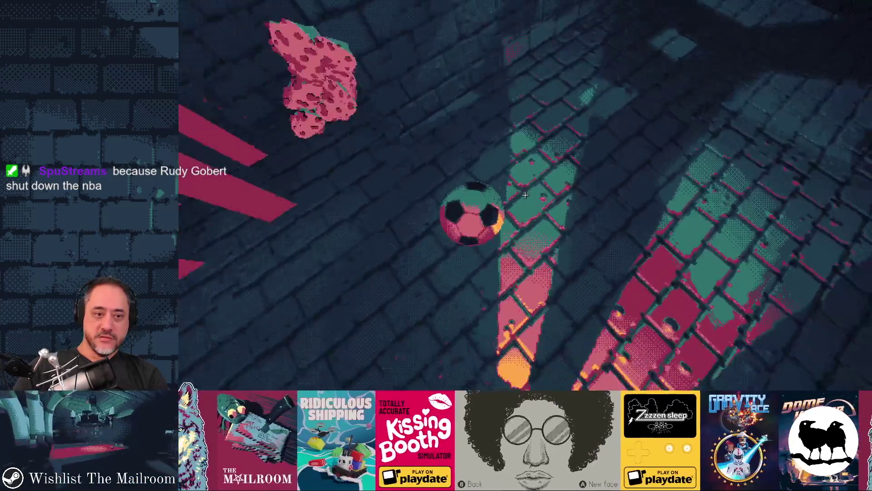
{"action": "left_click", "coordinate": [525, 195]}
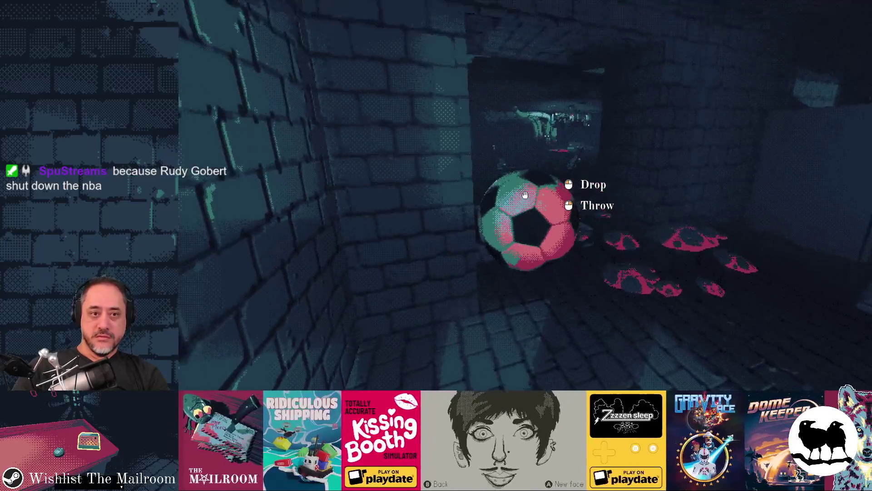
{"action": "left_click", "coordinate": [524, 195]}
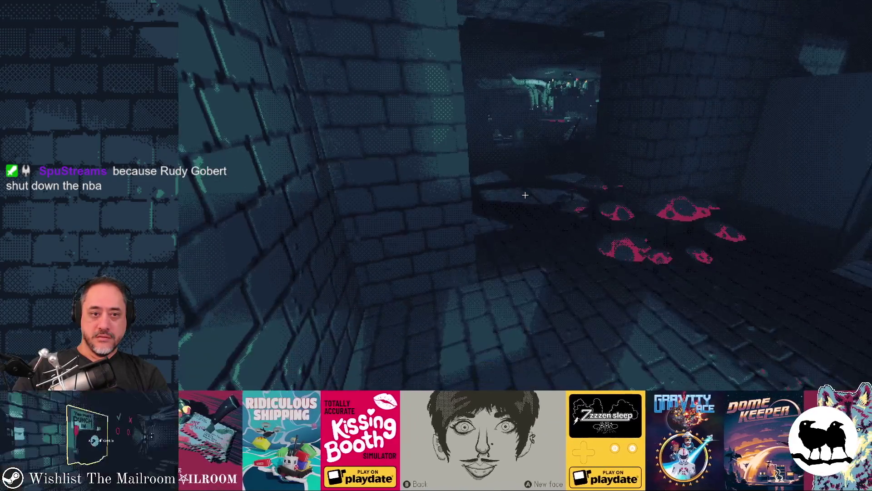
{"action": "key", "text": "w"}
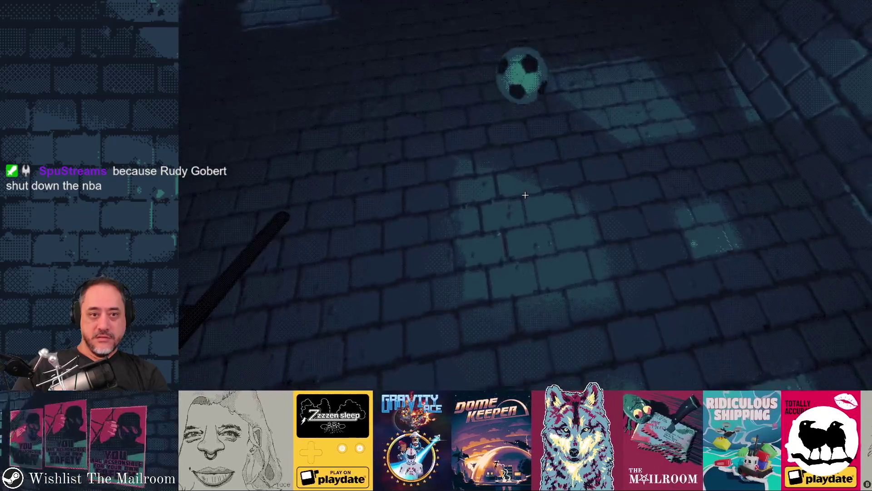
Pick up and drop the ball, then grab it again and throw it down the corridor
{"action": "left_click", "coordinate": [525, 194]}
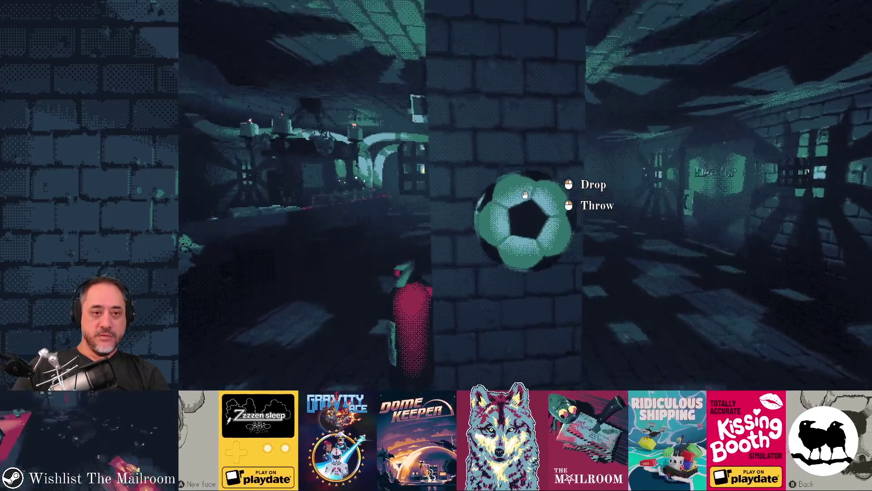
{"action": "left_click", "coordinate": [525, 194]}
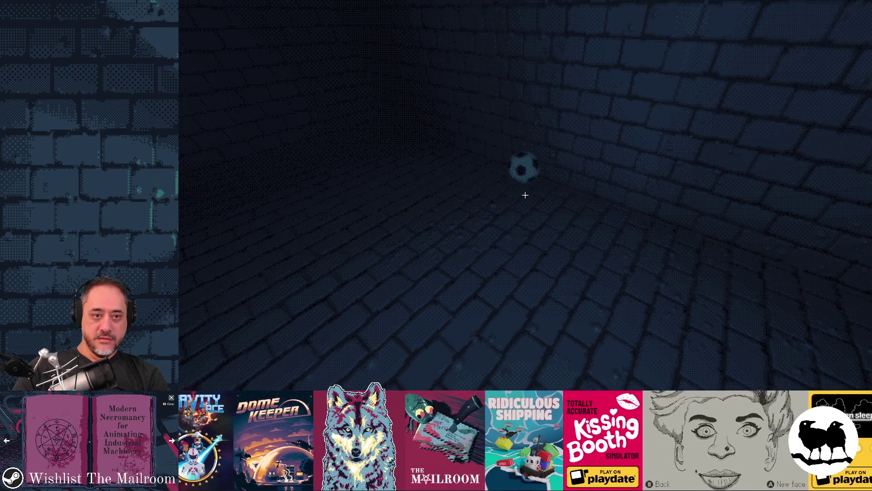
{"action": "key", "text": "w"}
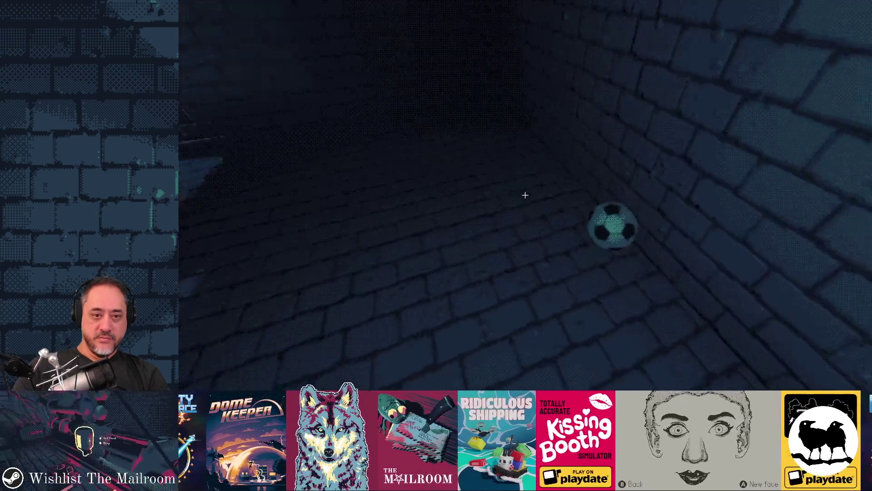
{"action": "left_click", "coordinate": [525, 195]}
{"action": "right_click", "coordinate": [526, 194]}
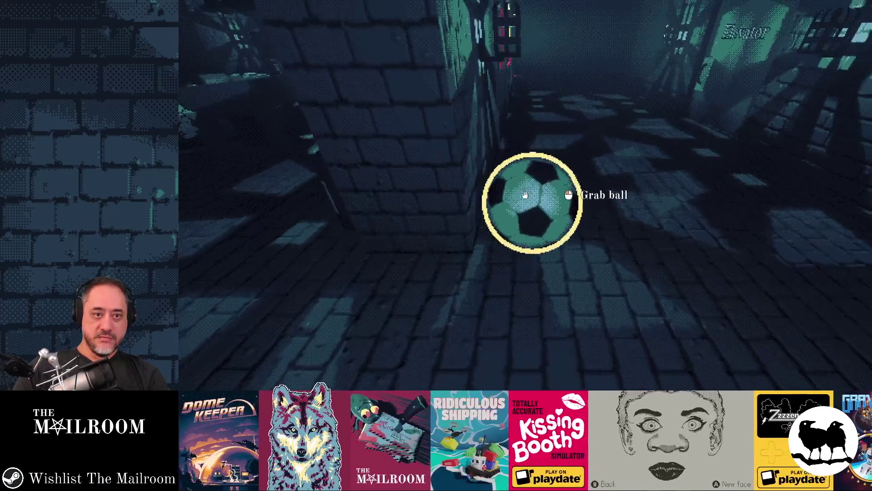
{"action": "key", "text": "w"}
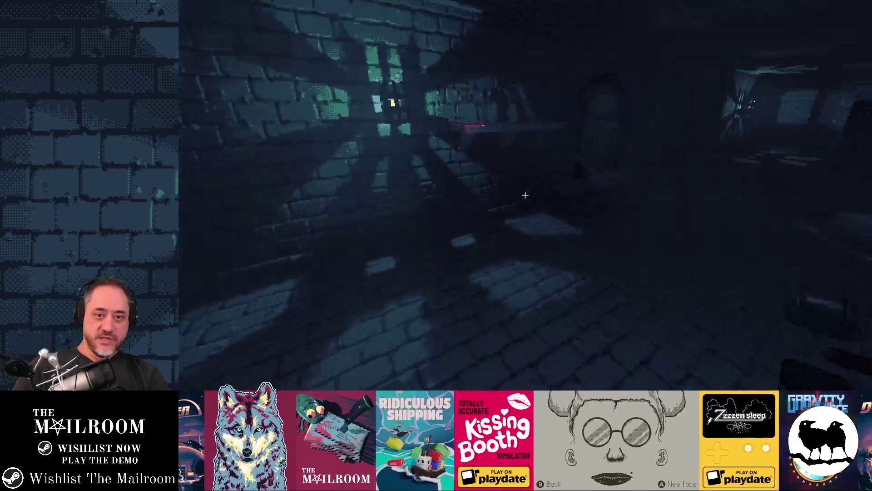
Spawn a spellbook with the console command 'addbook', pick it up, and page through it
{"action": "key", "text": "grave"}
{"action": "type", "text": "addbook"}
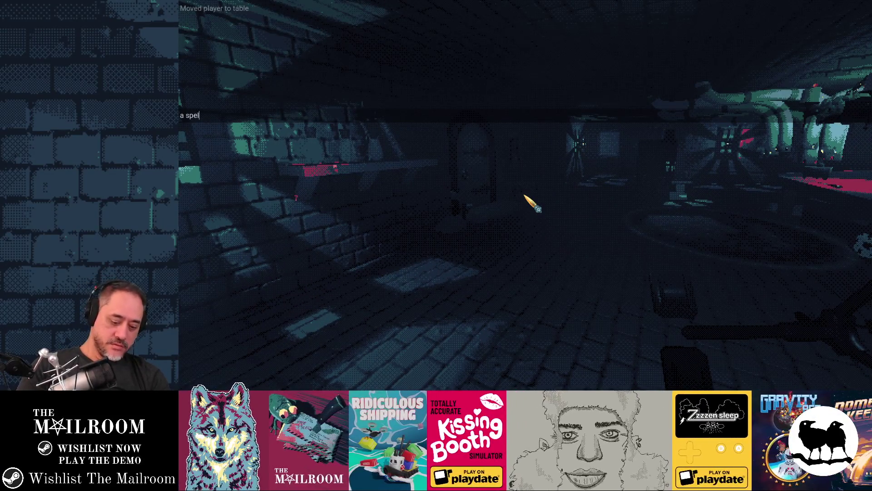
{"action": "key", "text": "Return"}
{"action": "left_click", "coordinate": [526, 195]}
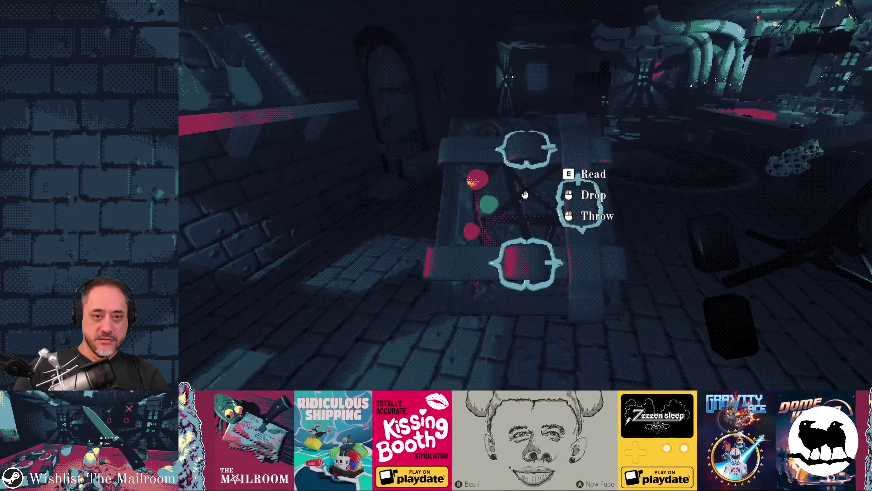
{"action": "key", "text": "e"}
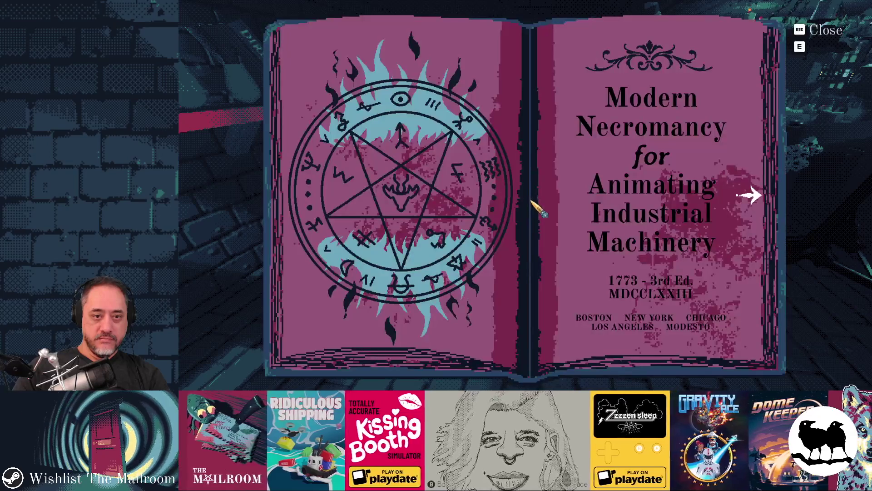
{"action": "left_click", "coordinate": [748, 200]}
{"action": "left_click", "coordinate": [749, 195]}
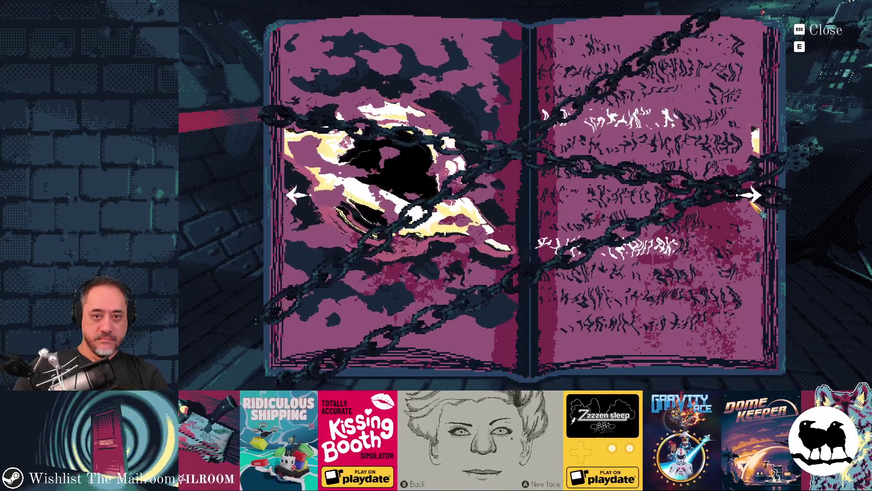
Run the console command 'unlockspells' to unlock every spell
{"action": "key", "text": "grave"}
{"action": "type", "text": "unlocks"}
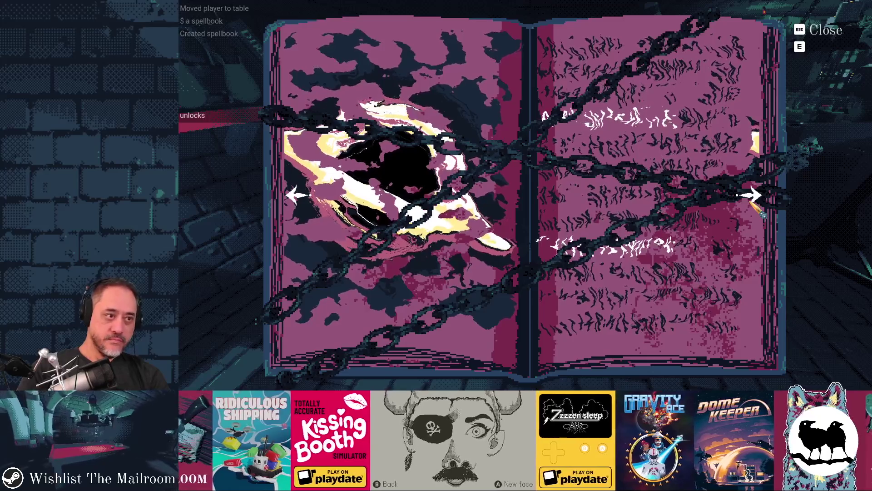
{"action": "type", "text": "pells"}
{"action": "key", "text": "BackSpace"}
{"action": "key", "text": "BackSpace"}
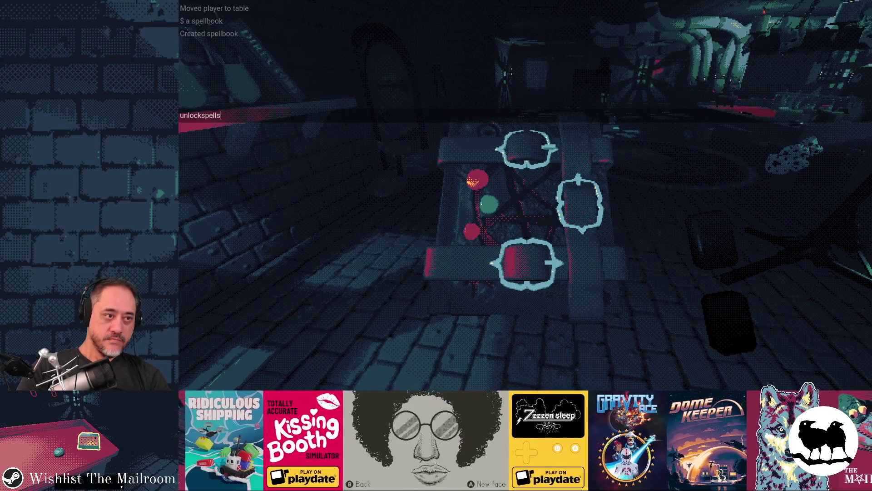
{"action": "key", "text": "Return"}
Reopen the spellbook, turn to the black-hole spell page, and cast it
{"action": "key", "text": "e"}
{"action": "left_click", "coordinate": [750, 197]}
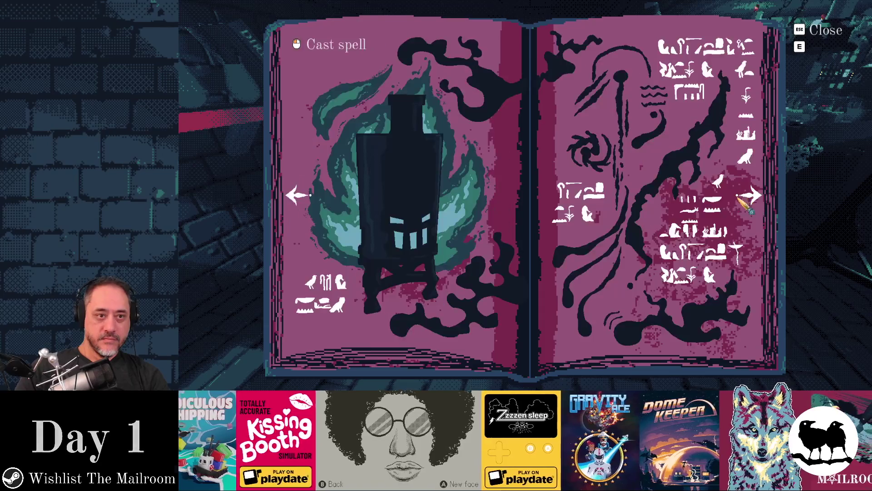
{"action": "left_click", "coordinate": [754, 184]}
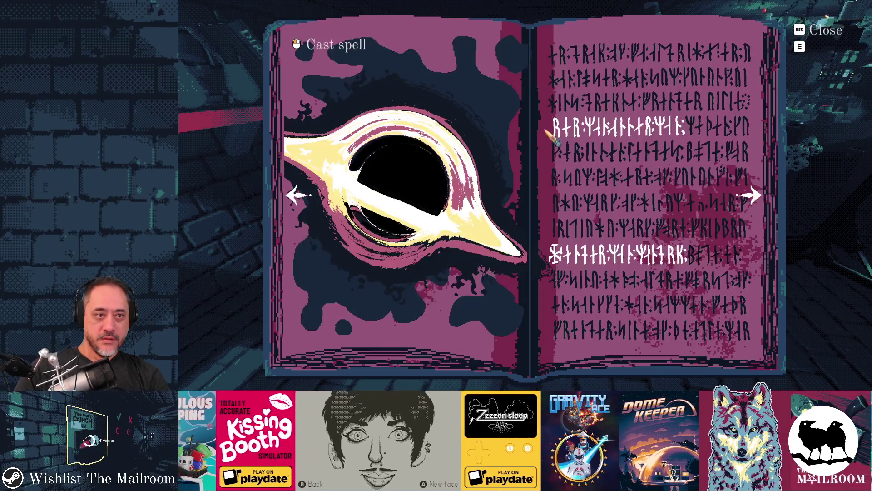
{"action": "left_click", "coordinate": [358, 62]}
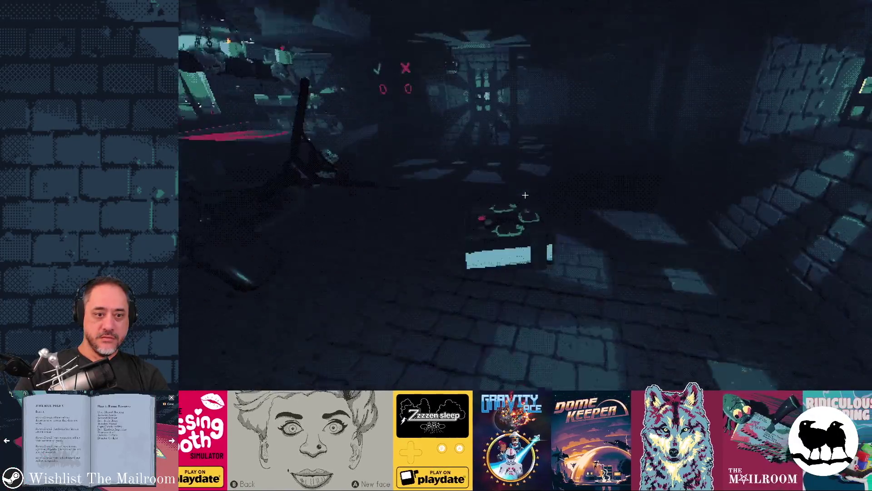
Pick up the spellbook, turn to a spell page, close it, and set it down
{"action": "left_click", "coordinate": [525, 195]}
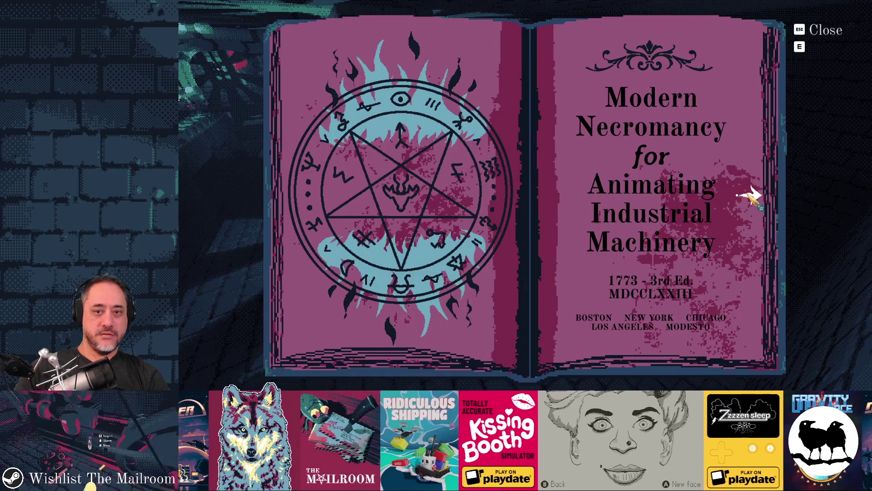
{"action": "left_click", "coordinate": [750, 195]}
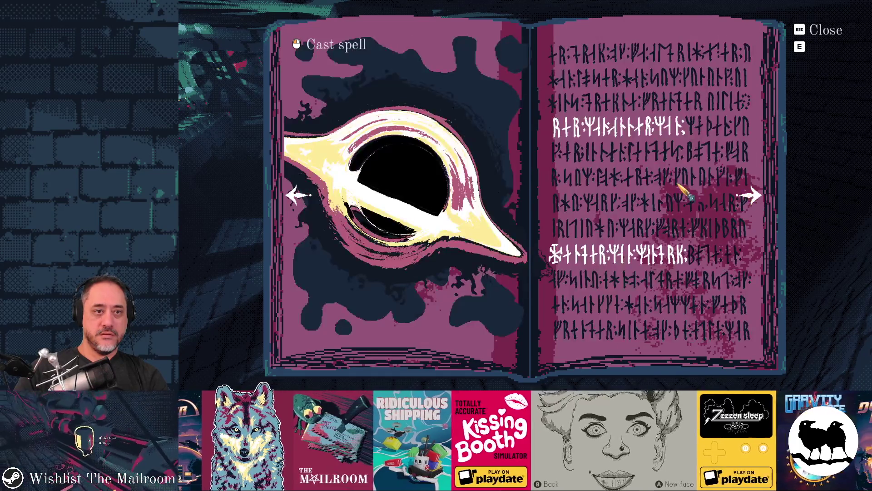
{"action": "key", "text": "Escape"}
{"action": "left_click", "coordinate": [524, 195]}
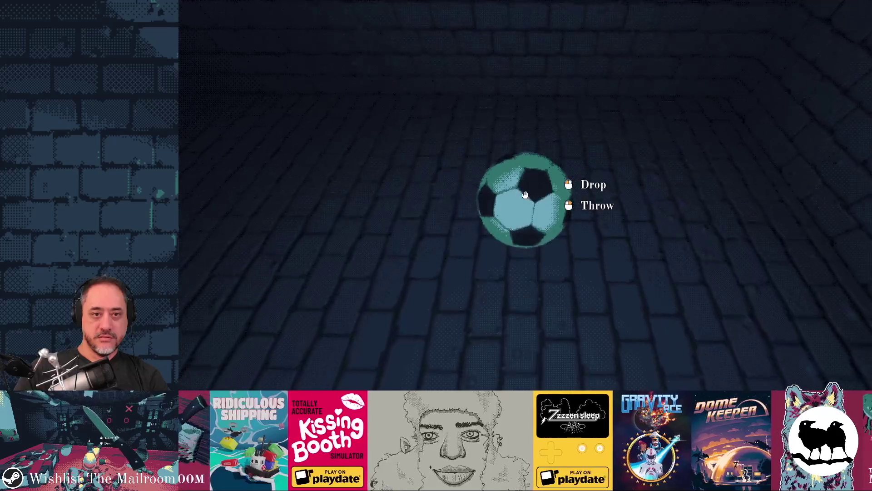
Drop the held ball and pick up the spellbook
{"action": "left_click", "coordinate": [525, 194]}
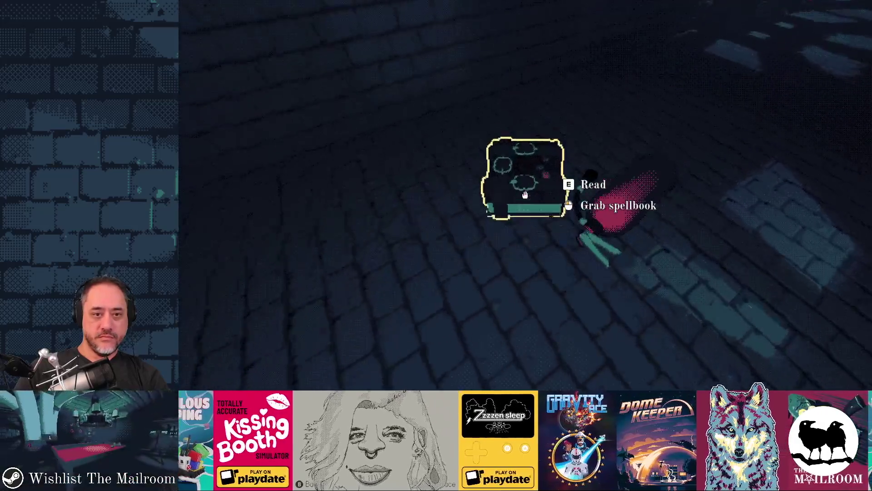
{"action": "left_click", "coordinate": [525, 195]}
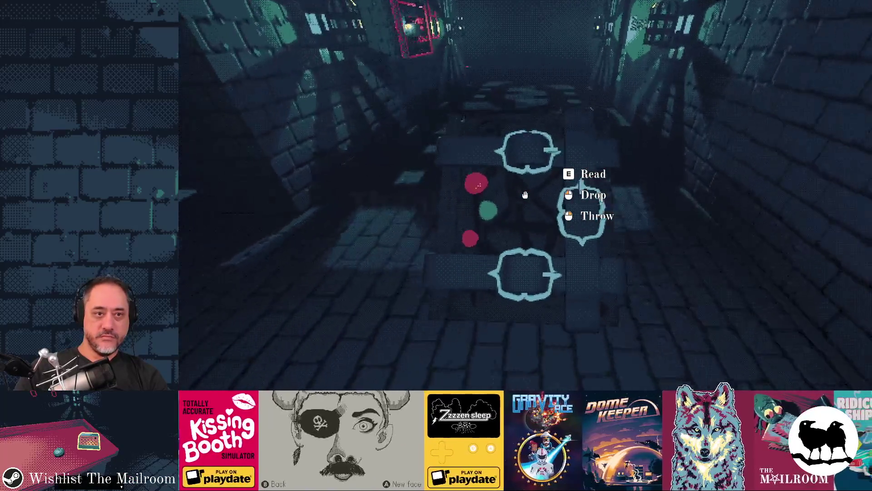
Open the spellbook to the black-hole page, cast it, and drop the book on the floor
{"action": "key", "text": "e"}
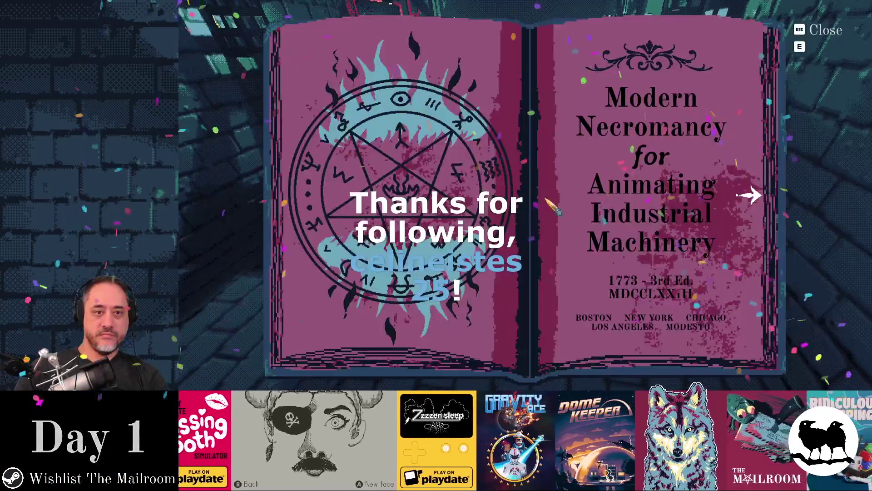
{"action": "key", "text": "d"}
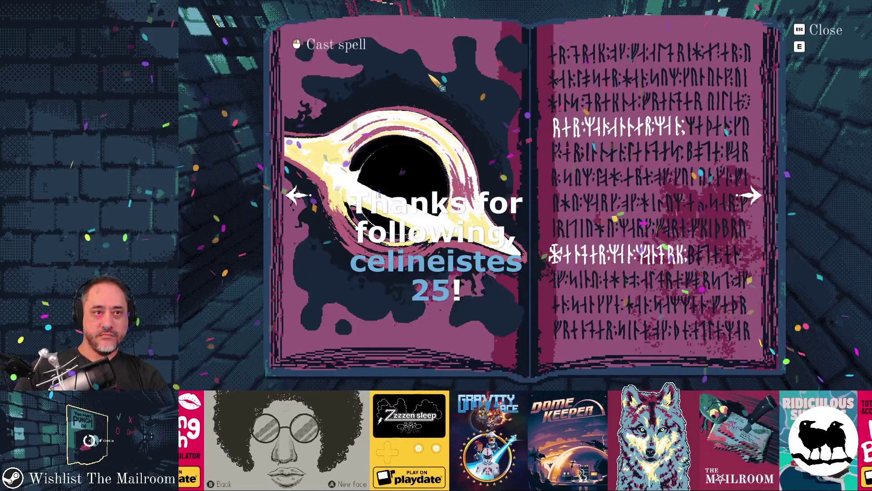
{"action": "left_click", "coordinate": [525, 195]}
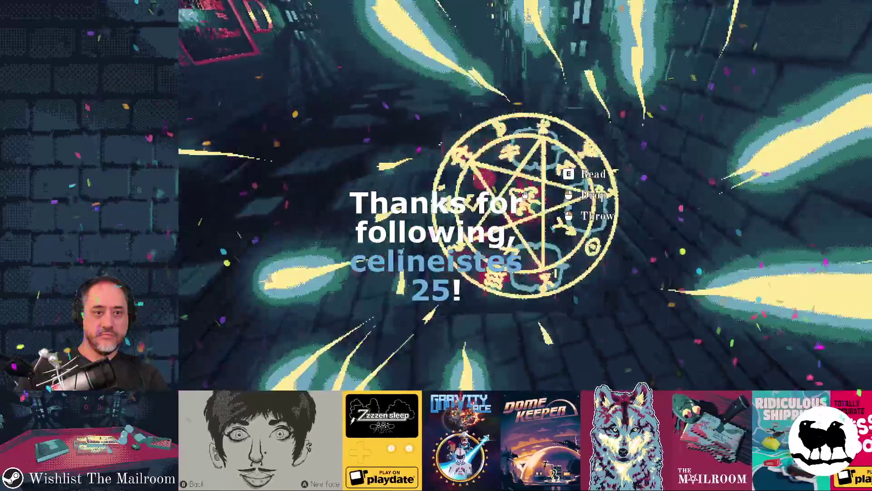
{"action": "left_click", "coordinate": [524, 194]}
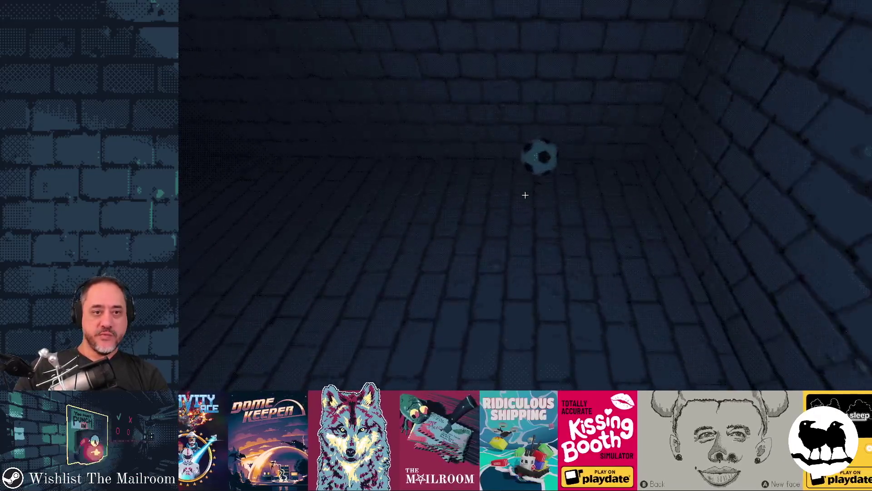
Grab the ball, throw it down the corridor and walk after it
{"action": "left_click", "coordinate": [525, 195]}
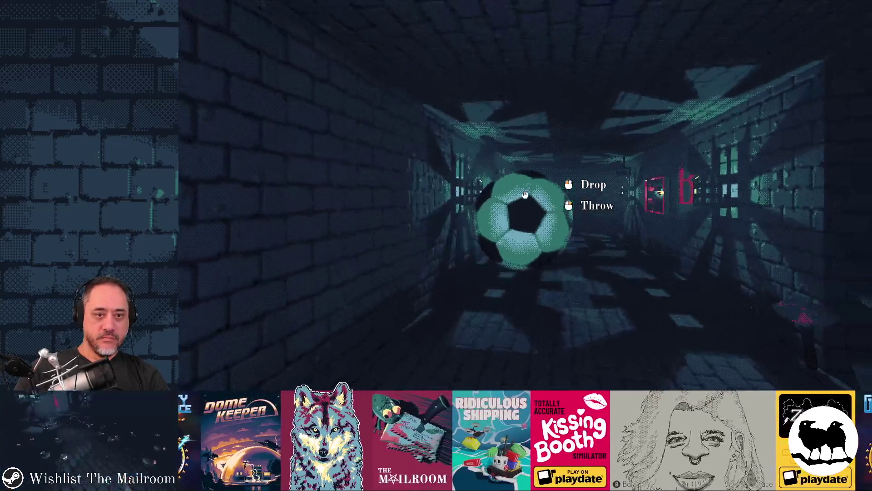
{"action": "right_click", "coordinate": [526, 195]}
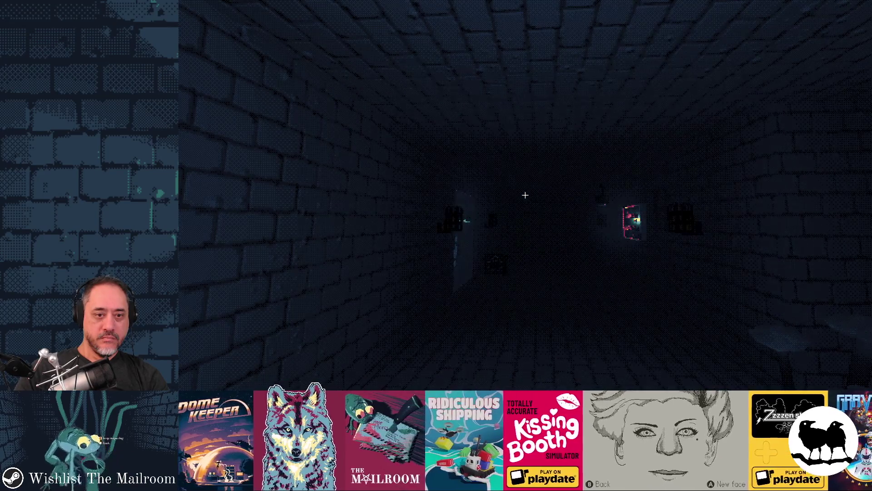
{"action": "key", "text": "w"}
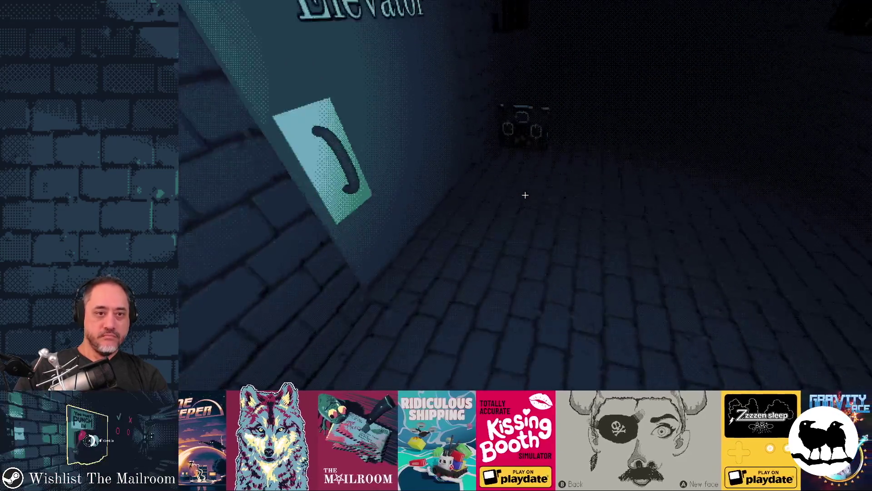
Drop the spellbook beside the ball, regrab and drop the ball, then quit the game with F8
{"action": "left_click", "coordinate": [526, 195]}
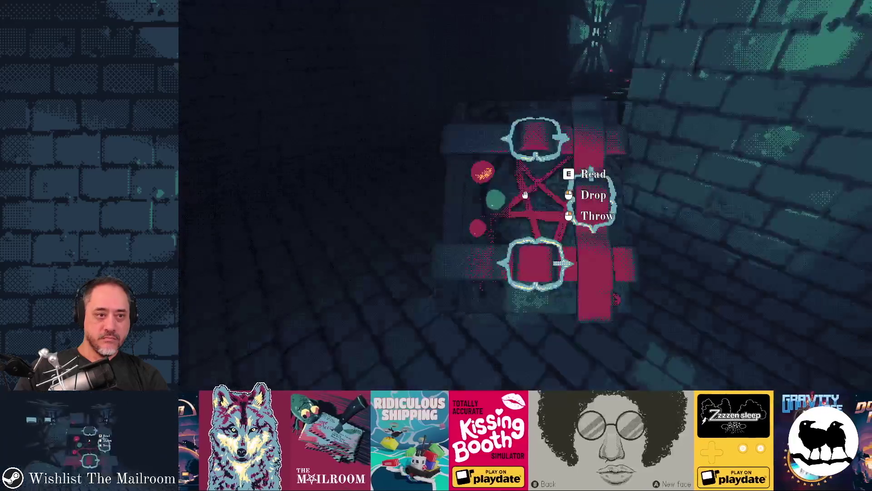
{"action": "left_click", "coordinate": [525, 195]}
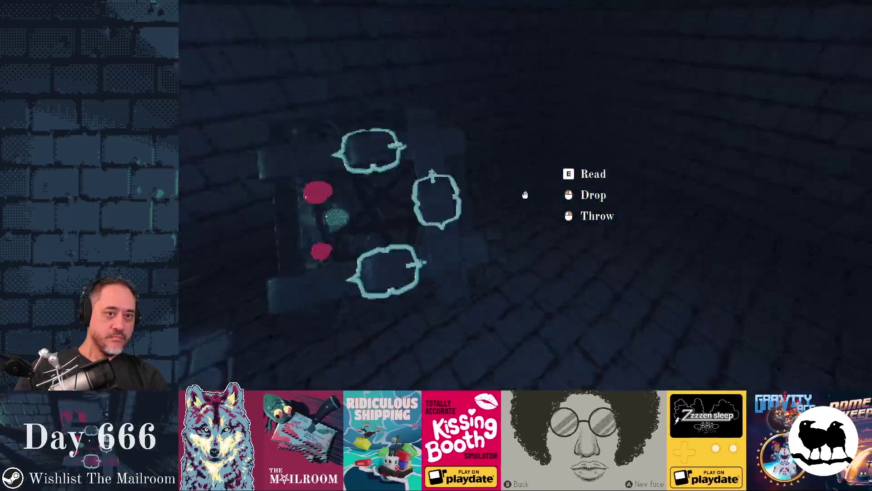
{"action": "left_click", "coordinate": [526, 195]}
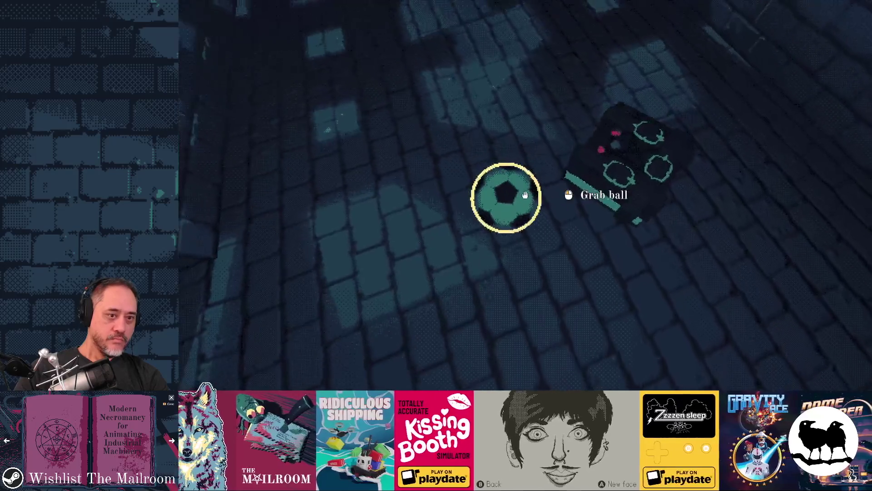
{"action": "left_click", "coordinate": [525, 195]}
{"action": "left_click", "coordinate": [525, 195]}
{"action": "key", "text": "F8"}
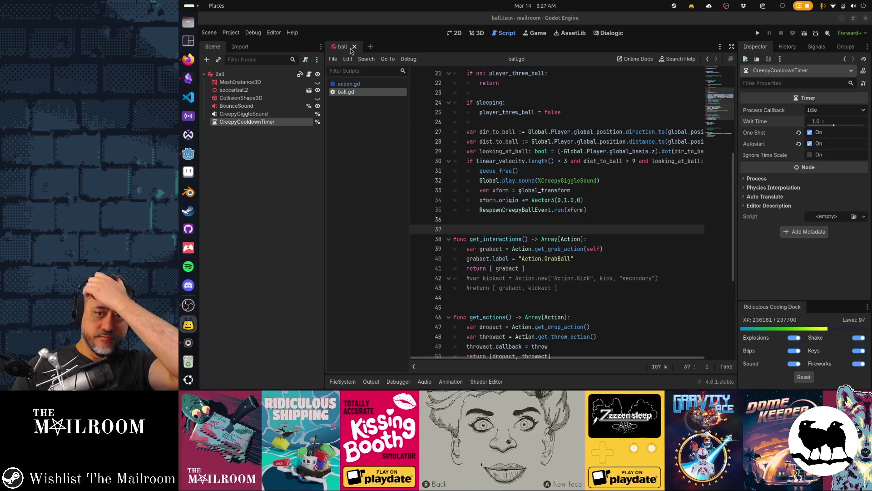
Set the CreepyCooldownTimer's Wait Time to 30 seconds in the Inspector
{"action": "left_click", "coordinate": [816, 121]}
{"action": "type", "text": "3"}
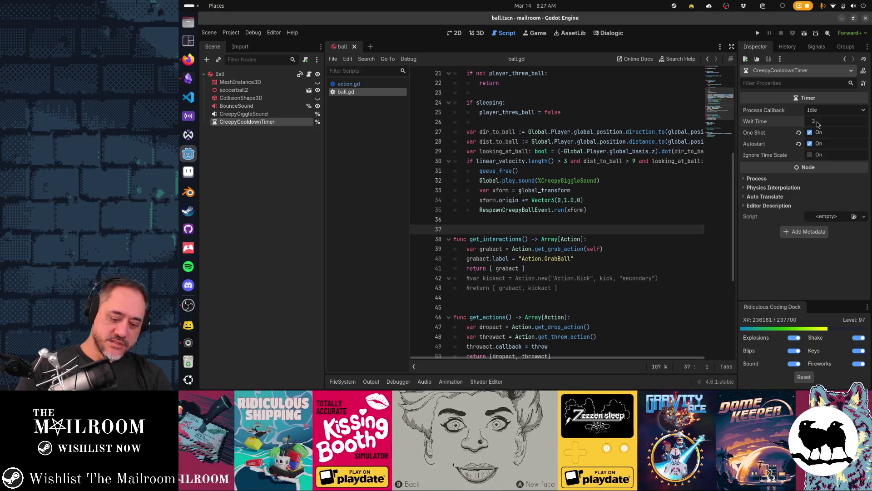
{"action": "type", "text": "0"}
{"action": "key", "text": "Return"}
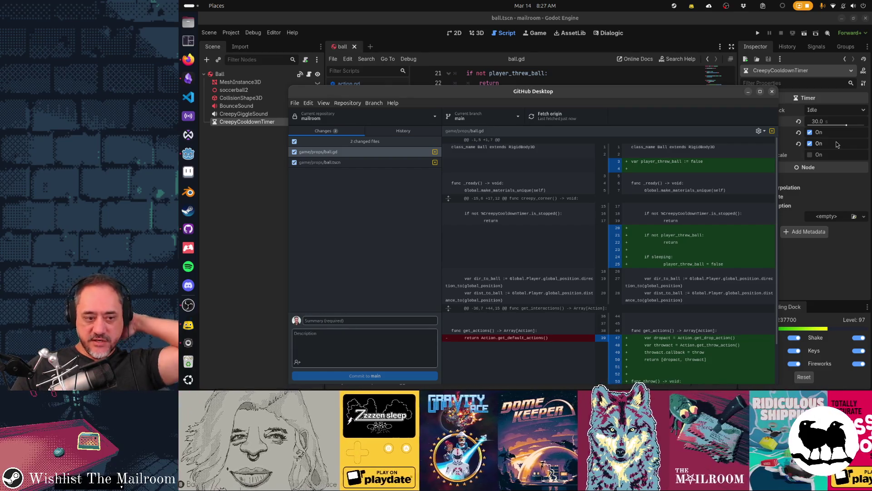
Inspect the ball.gd and ball.tscn diffs, then place the cursor in the Summary field
{"action": "left_click_drag", "start_coordinate": [547, 234], "coordinate": [555, 210]}
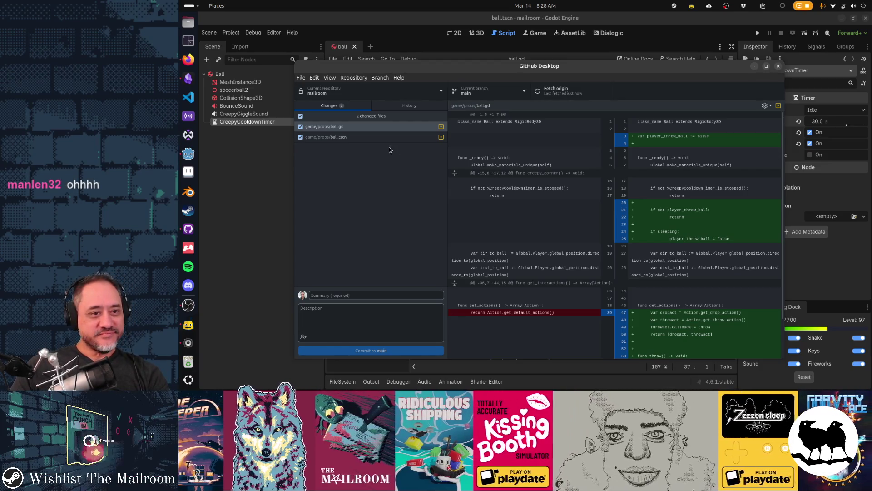
{"action": "left_click", "coordinate": [379, 131]}
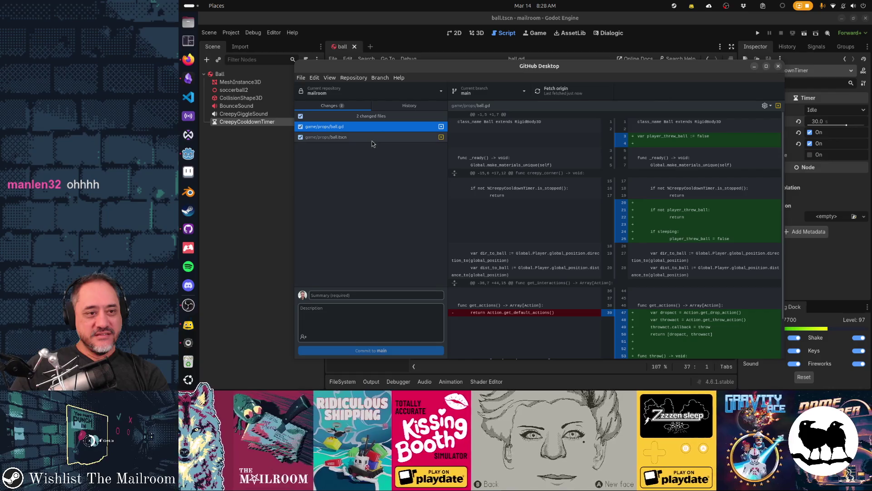
{"action": "left_click", "coordinate": [369, 136]}
{"action": "key", "text": "Up"}
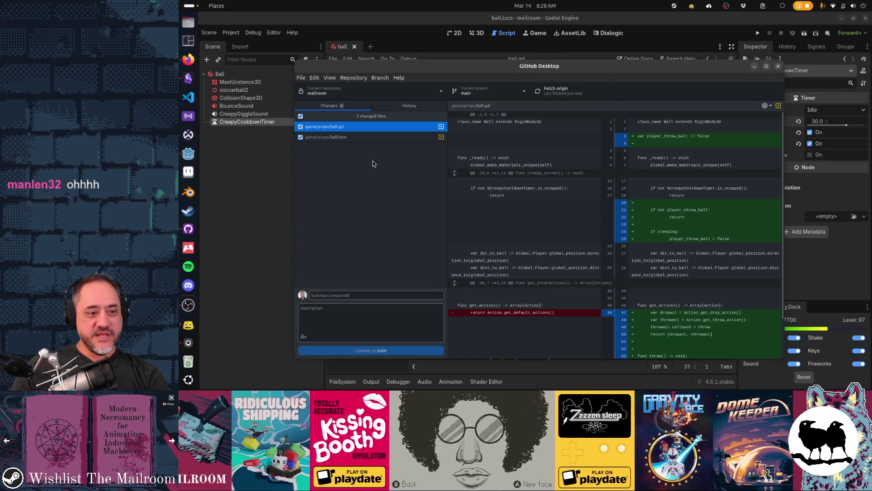
{"action": "left_click", "coordinate": [374, 296]}
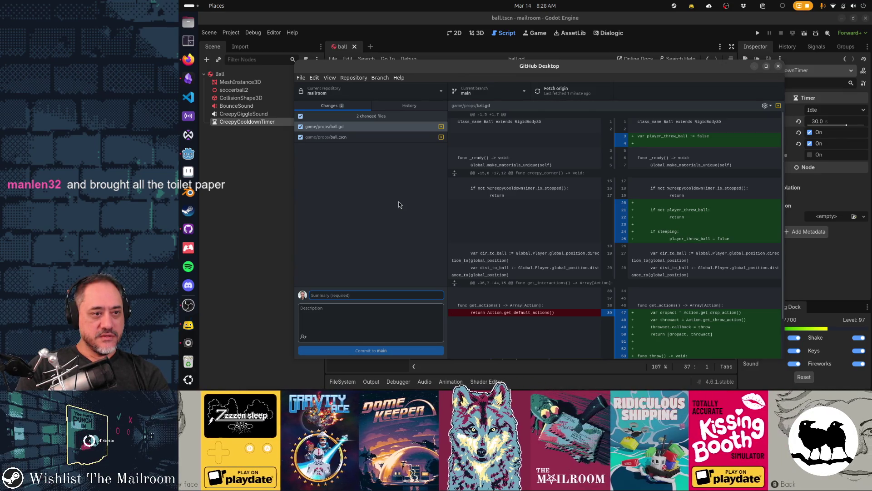
Commit 'fix creepy corner triggering only when player throws the ball' to main and push to origin
{"action": "type", "text": "fix creepy corner t"}
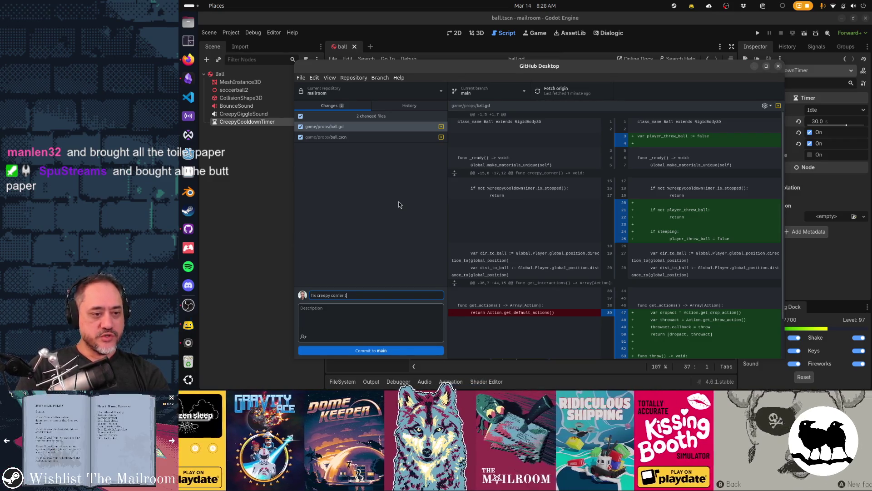
{"action": "type", "text": "riggering only when player throws the ball"}
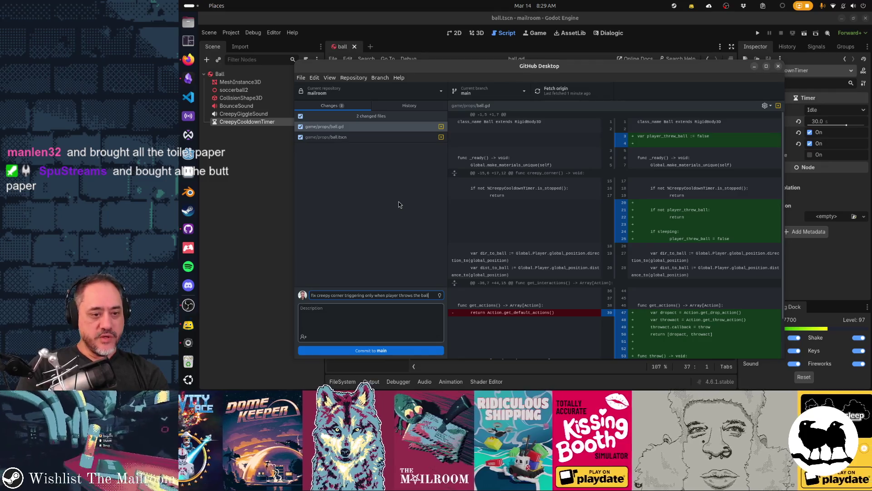
{"action": "left_click", "coordinate": [394, 349]}
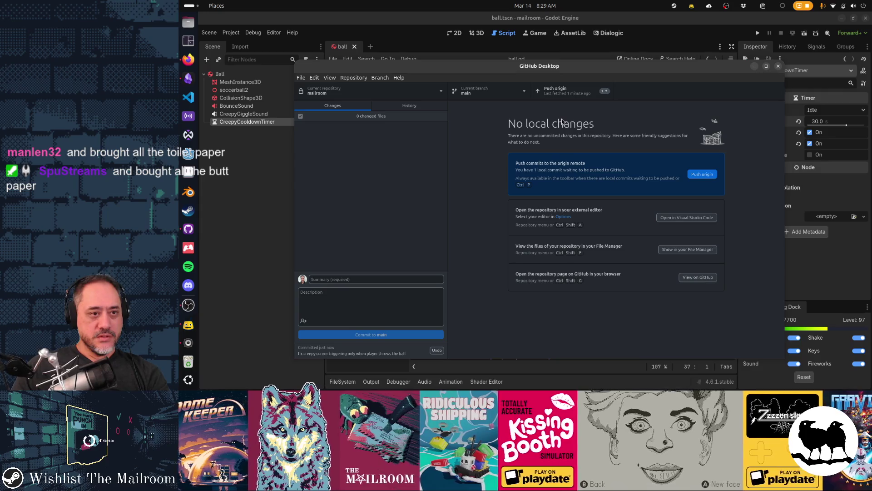
{"action": "left_click", "coordinate": [558, 91]}
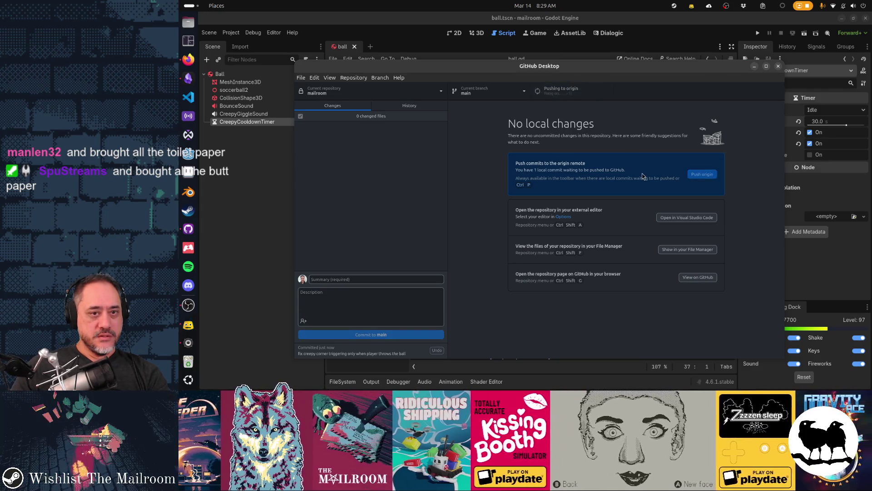
{"action": "left_click", "coordinate": [687, 18]}
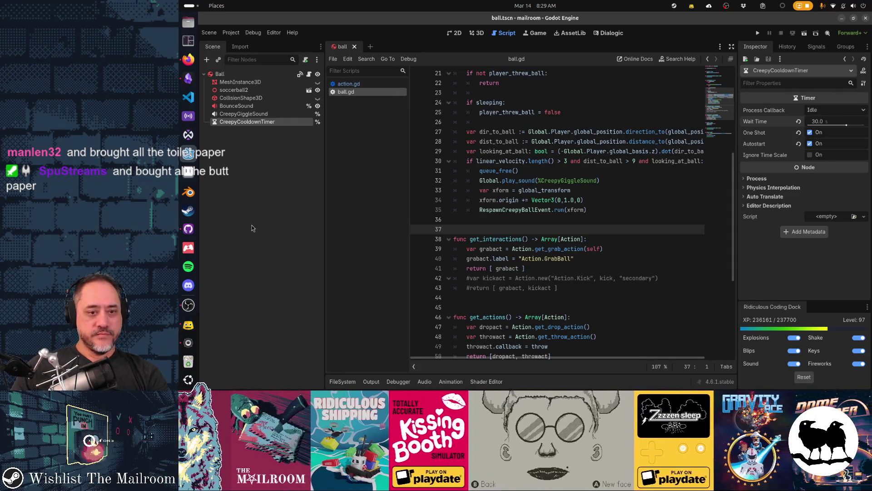
Check off the ball creepy corner fix card in the Gamedev TODO Mailroom backlog
{"action": "left_click", "coordinate": [188, 78]}
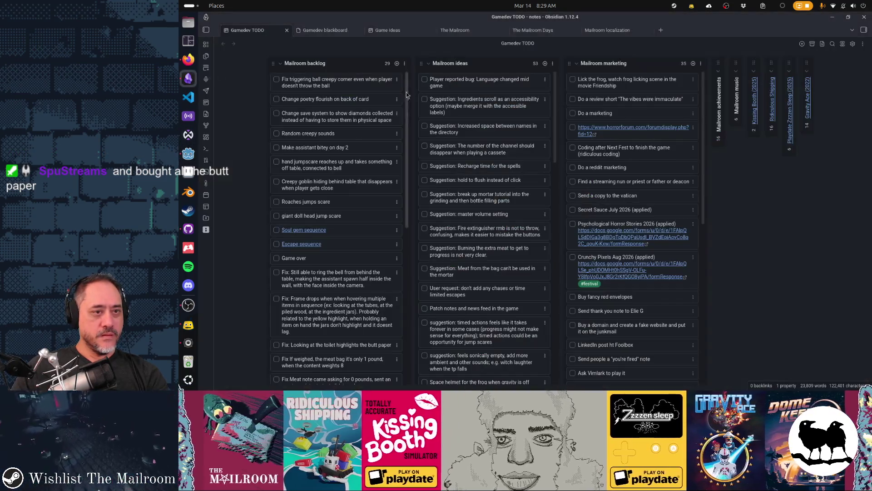
{"action": "left_click", "coordinate": [277, 80]}
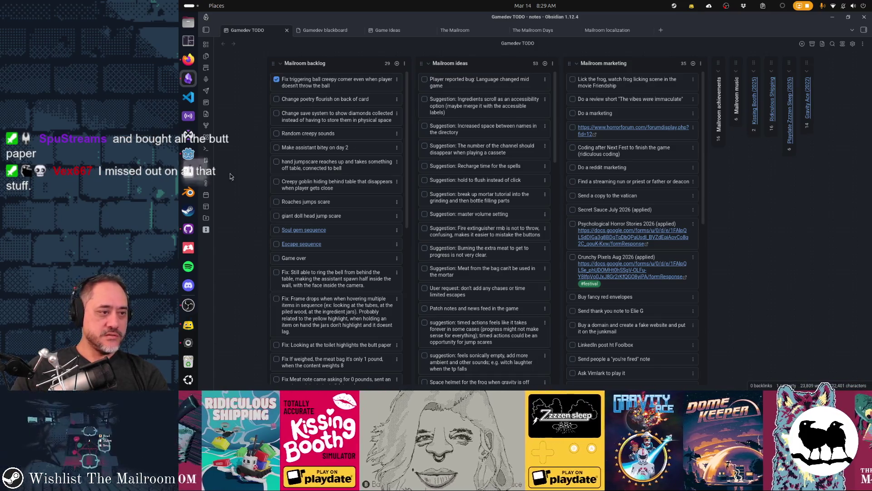
{"action": "left_click", "coordinate": [188, 170]}
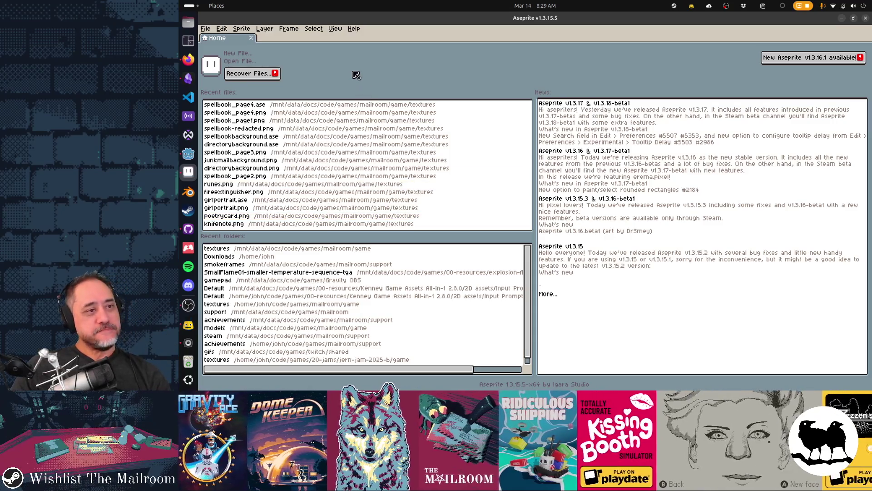
Open poetrycard.png from the Mailroom textures folder through the Open dialog
{"action": "left_click", "coordinate": [262, 64]}
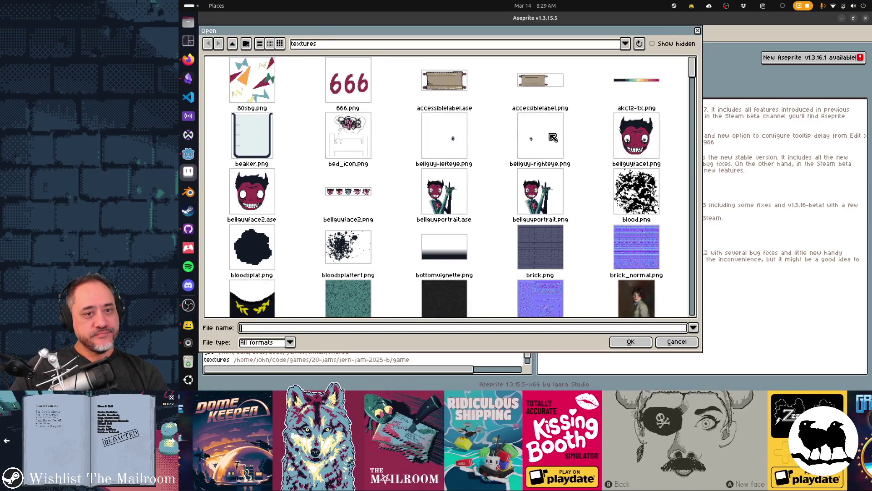
{"action": "type", "text": "note"}
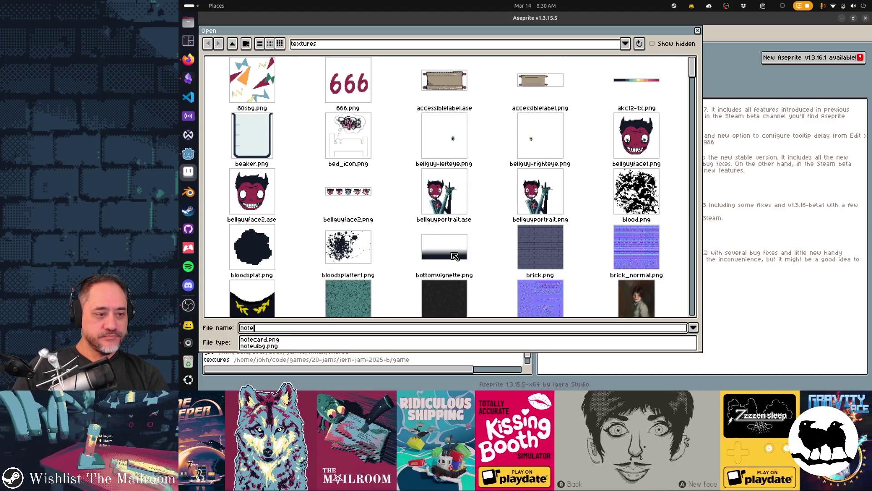
{"action": "scroll", "coordinate": [454, 256], "scroll_direction": "down", "scroll_amount": 10}
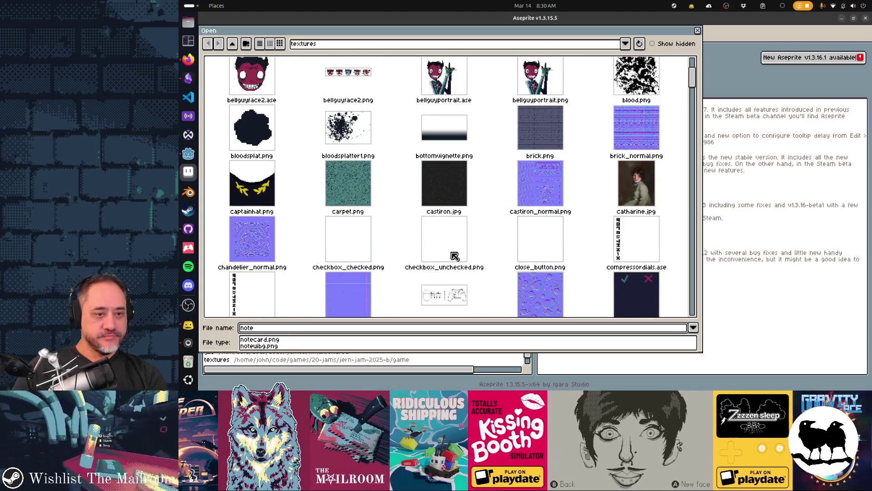
{"action": "scroll", "coordinate": [454, 256], "scroll_direction": "down", "scroll_amount": 1}
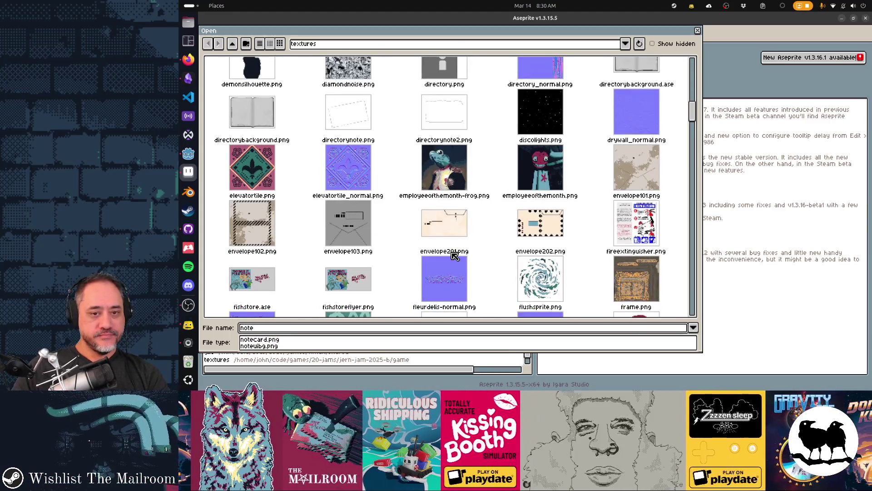
{"action": "key", "text": "BackSpace"}
{"action": "key", "text": "BackSpace"}
{"action": "key", "text": "BackSpace"}
{"action": "type", "text": "poetr"}
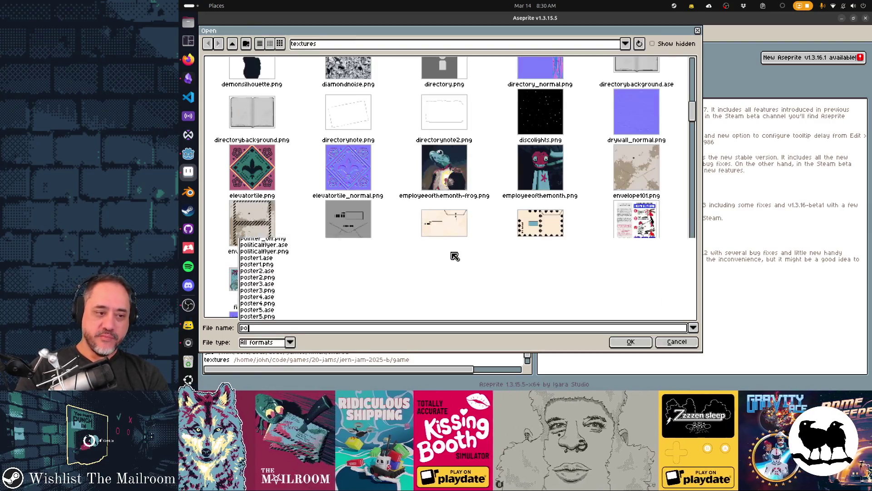
{"action": "key", "text": "Return"}
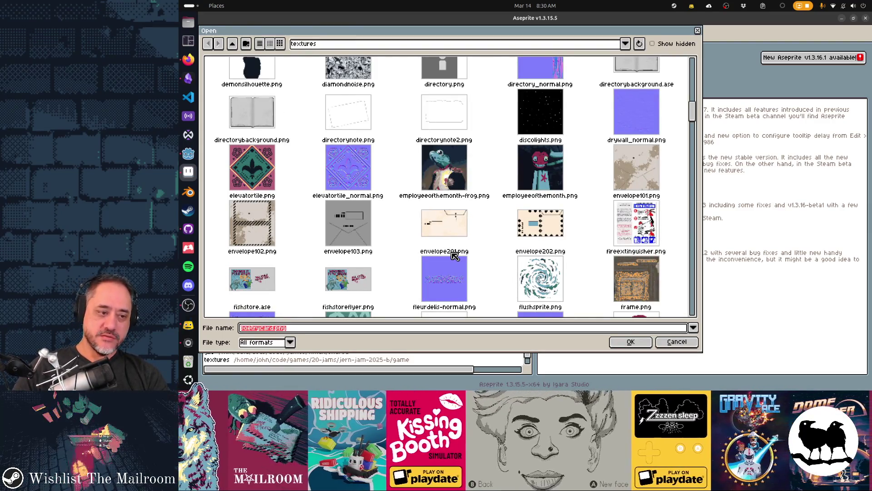
{"action": "key", "text": "Return"}
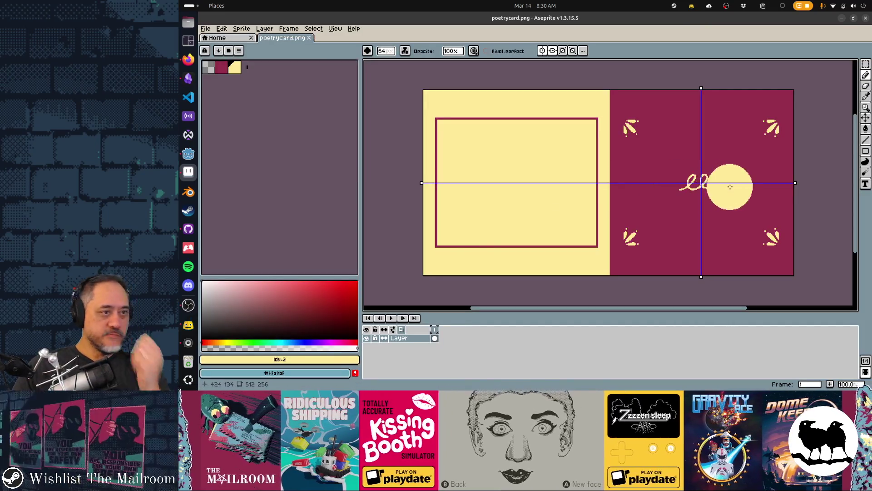
Test maroon paint over the yellow lettering and circle, then stamp a yellow dab
{"action": "scroll", "coordinate": [726, 184], "scroll_direction": "up", "scroll_amount": 2}
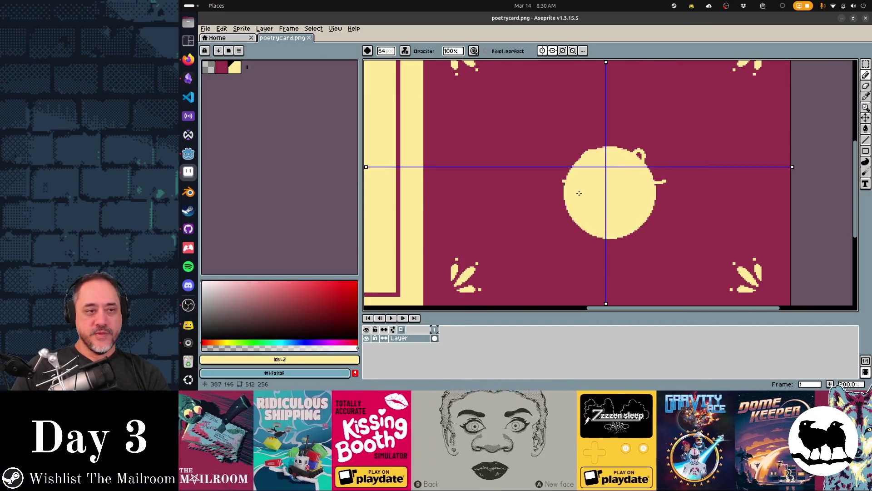
{"action": "left_click", "coordinate": [221, 67]}
{"action": "left_click_drag", "start_coordinate": [581, 161], "coordinate": [624, 162]}
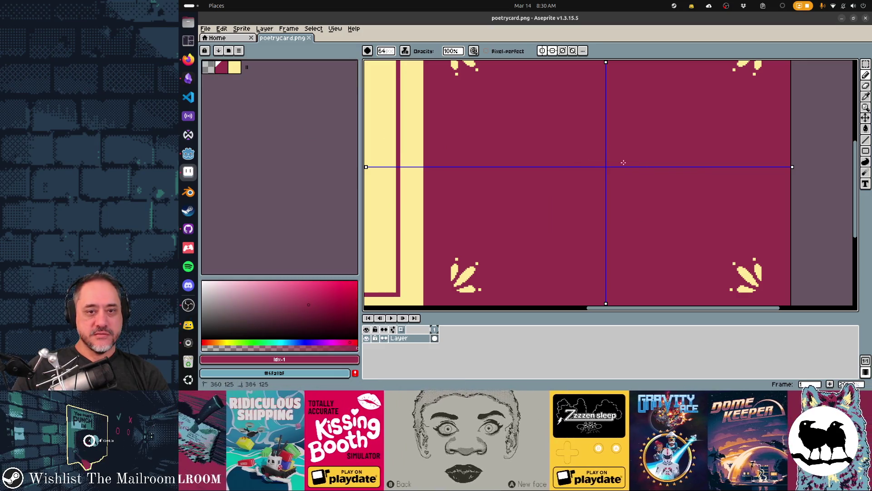
{"action": "left_click", "coordinate": [448, 145]}
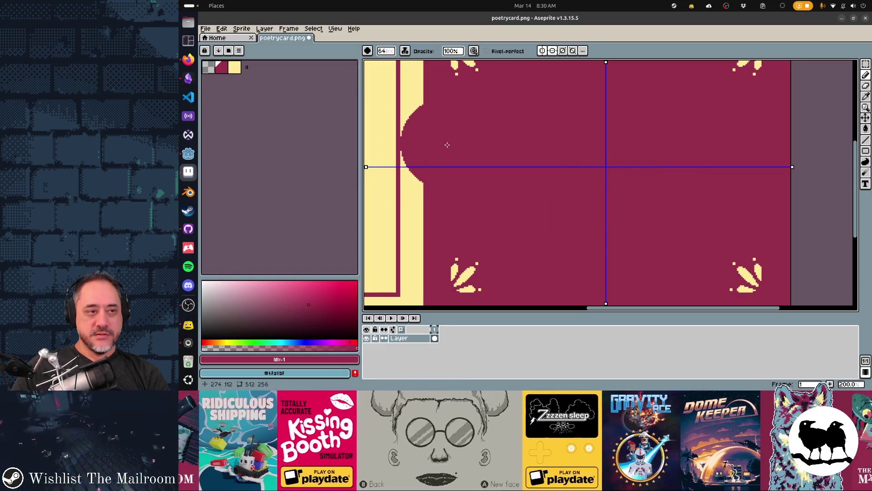
{"action": "left_click", "coordinate": [235, 67]}
{"action": "left_click", "coordinate": [492, 109]}
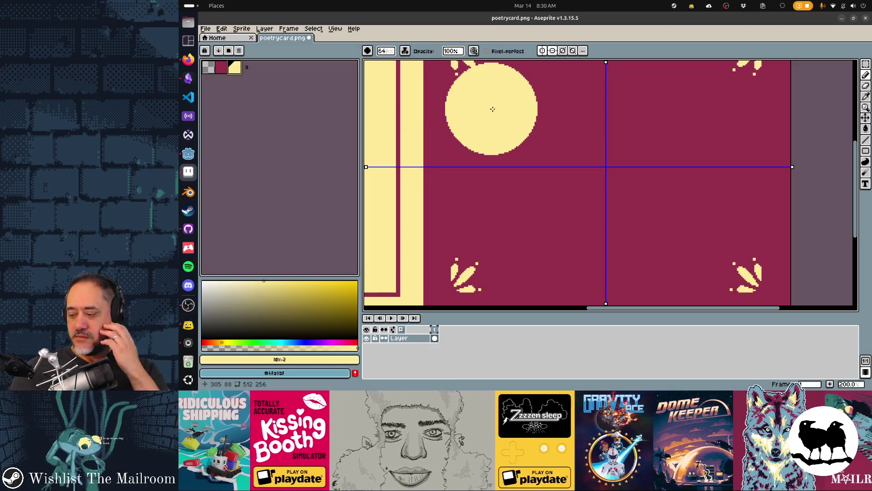
{"action": "scroll", "coordinate": [411, 146], "scroll_direction": "up", "scroll_amount": 1}
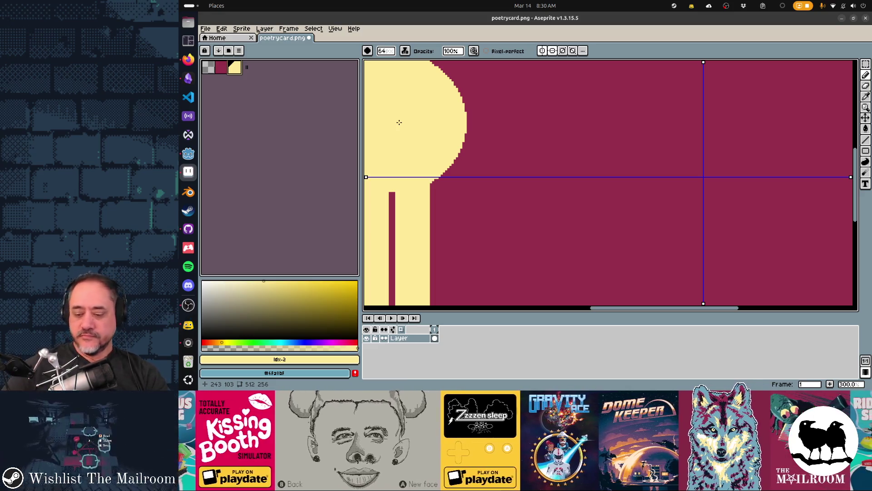
Undo the yellow dab and the trial eraser strokes along the mirror axis
{"action": "key", "text": "ctrl+z"}
{"action": "key", "text": "e"}
{"action": "left_click_drag", "start_coordinate": [448, 177], "coordinate": [585, 155]}
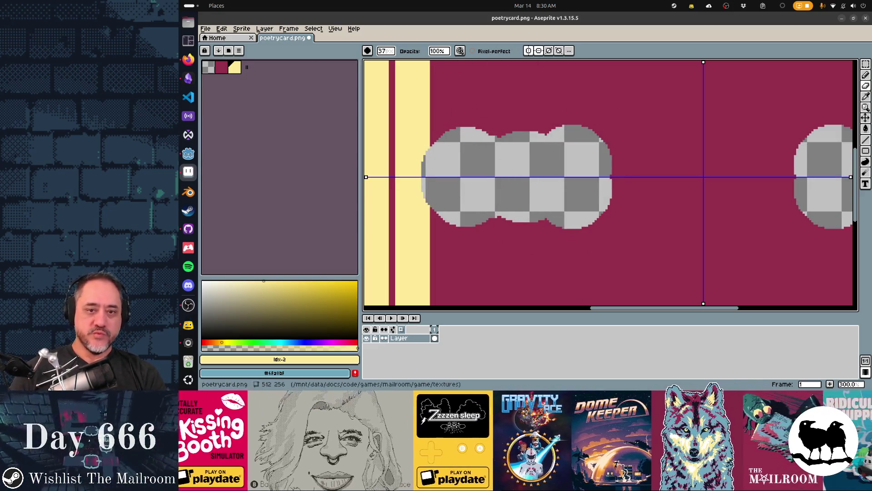
{"action": "key", "text": "ctrl+z"}
{"action": "key", "text": "ctrl+z"}
{"action": "key", "text": "b"}
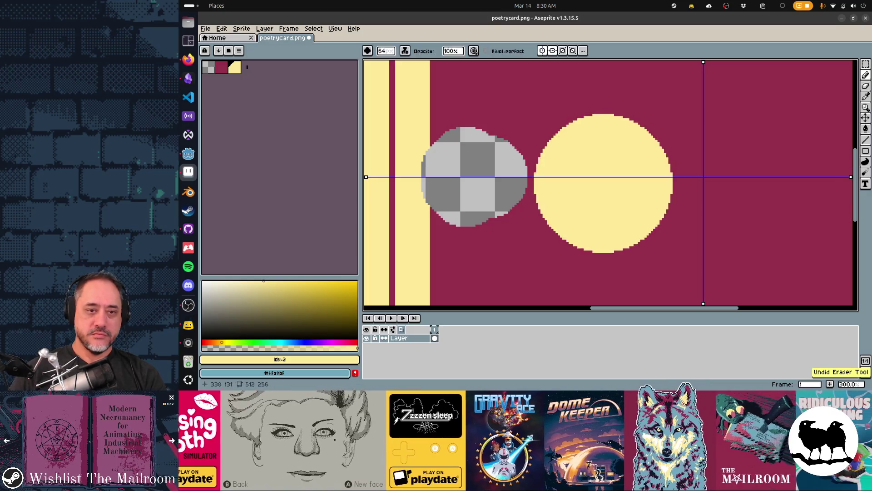
{"action": "key", "text": "ctrl+z"}
{"action": "key", "text": "ctrl+z"}
{"action": "key", "text": "ctrl+z"}
{"action": "key", "text": "ctrl+z"}
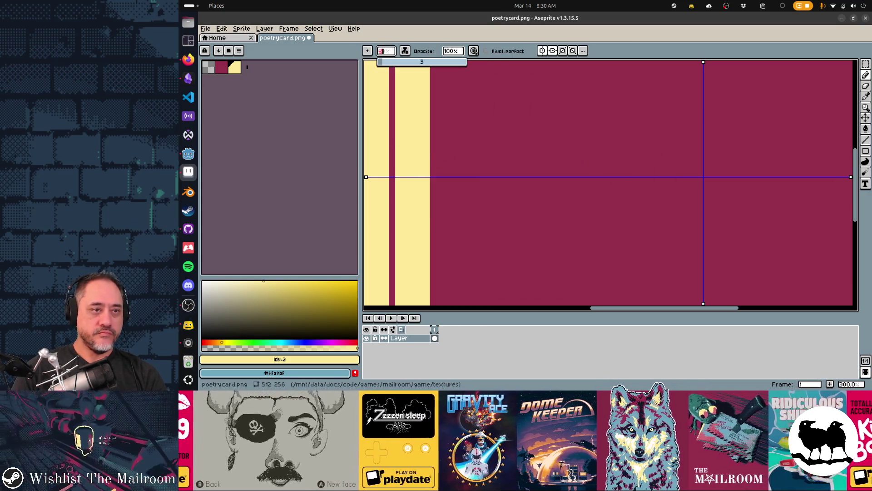
{"action": "key", "text": "ctrl+z"}
{"action": "key", "text": "ctrl+z"}
{"action": "key", "text": "ctrl+z"}
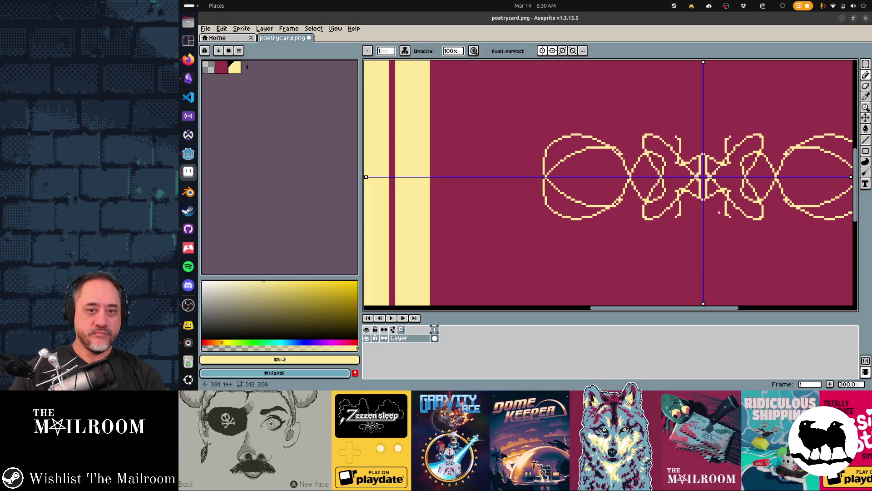
Step through undo/redo of the mirrored petal and flower strokes, ending with the flower removed
{"action": "scroll", "coordinate": [562, 211], "scroll_direction": "down", "scroll_amount": 2}
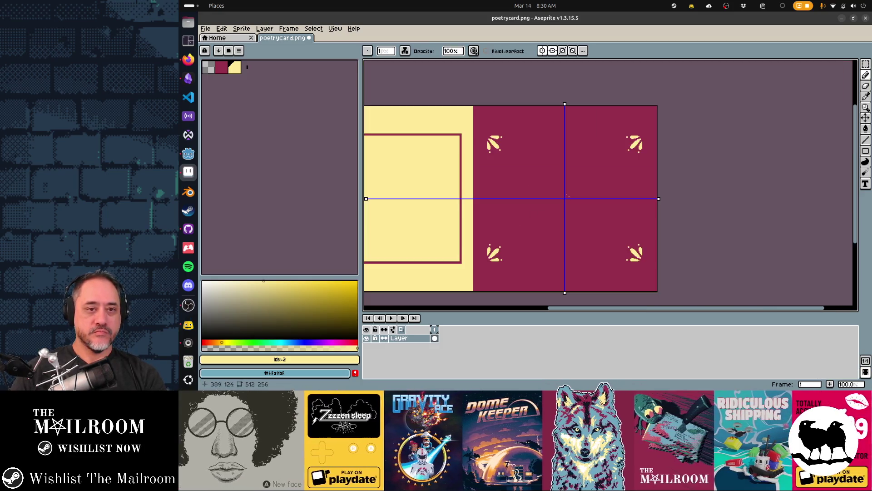
{"action": "key", "text": "ctrl+y"}
{"action": "key", "text": "ctrl+y"}
{"action": "key", "text": "ctrl+y"}
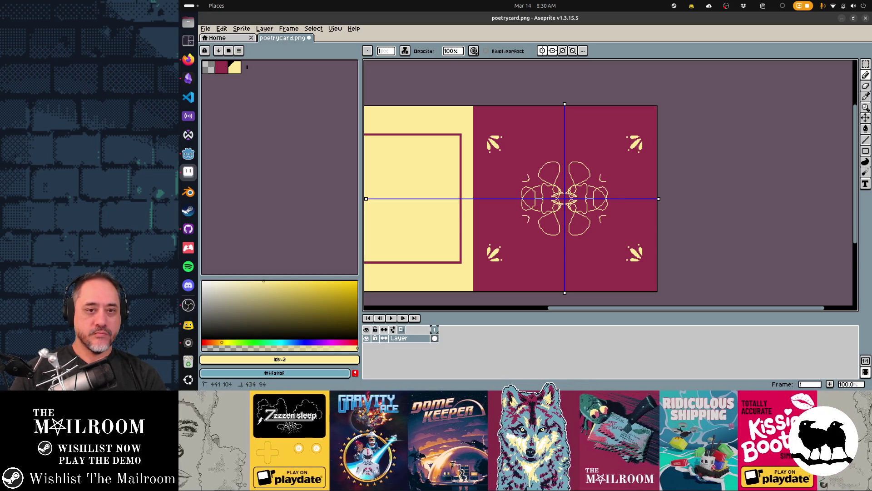
{"action": "key", "text": "ctrl+z"}
{"action": "key", "text": "ctrl+y"}
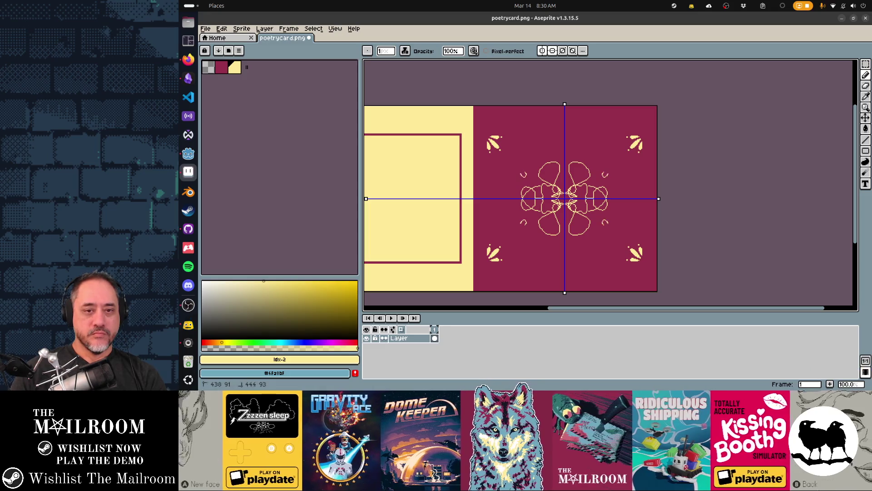
{"action": "key", "text": "ctrl+y"}
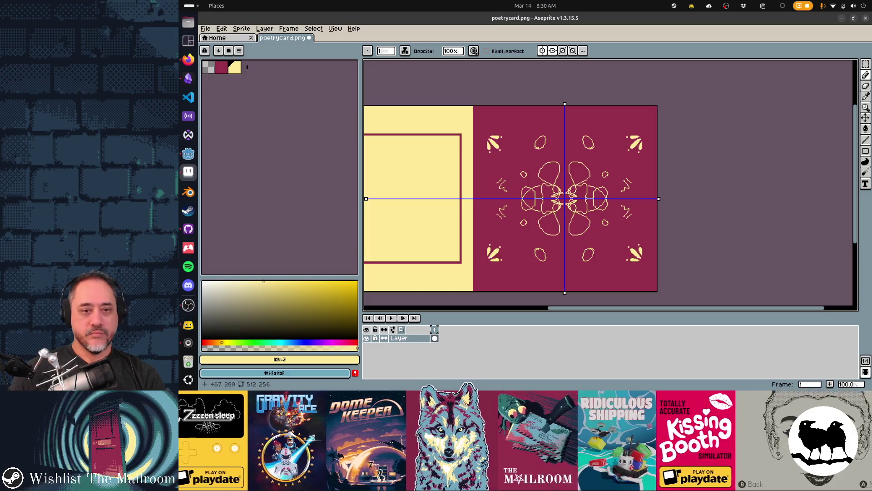
{"action": "key", "text": "ctrl+z"}
{"action": "key", "text": "ctrl+z"}
{"action": "key", "text": "ctrl+z"}
{"action": "key", "text": "ctrl+z"}
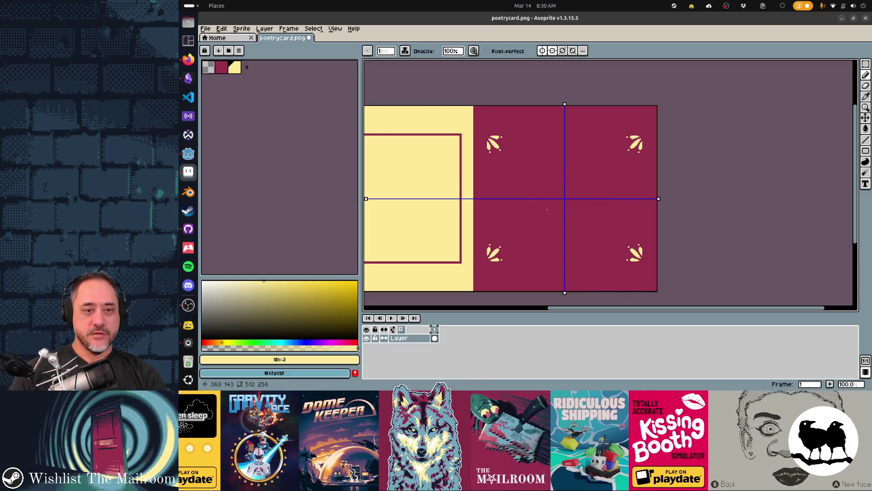
{"action": "key", "text": "ctrl+y"}
{"action": "key", "text": "ctrl+y"}
{"action": "key", "text": "ctrl+y"}
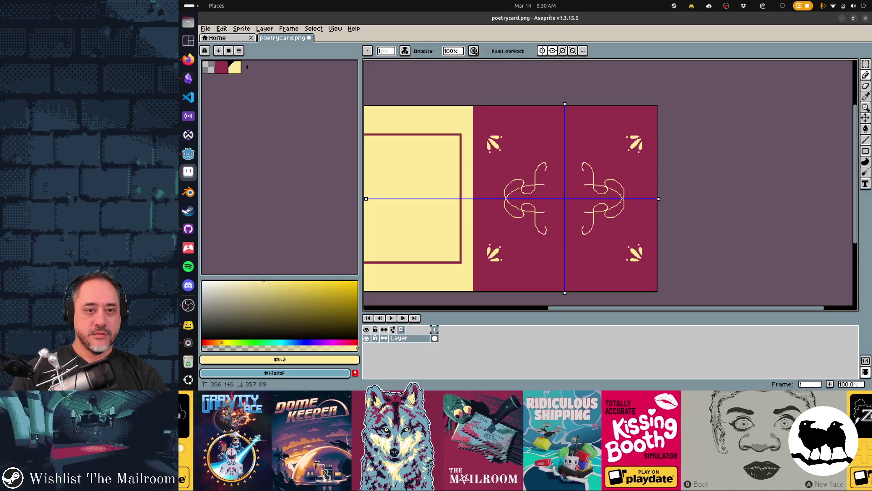
{"action": "key", "text": "ctrl+y"}
{"action": "key", "text": "ctrl+y"}
{"action": "key", "text": "ctrl+y"}
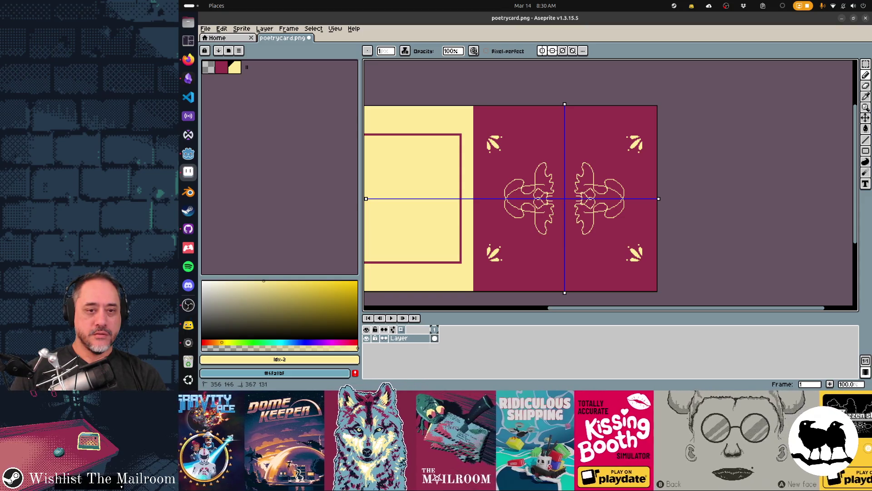
{"action": "key", "text": "ctrl+y"}
{"action": "key", "text": "ctrl+y"}
{"action": "key", "text": "ctrl+y"}
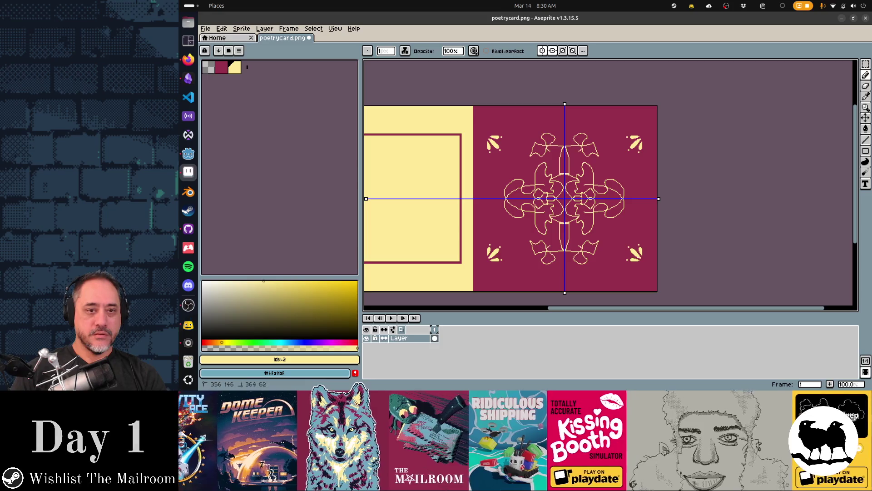
{"action": "key", "text": "ctrl+y"}
{"action": "key", "text": "ctrl+z"}
{"action": "key", "text": "ctrl+z"}
{"action": "key", "text": "ctrl+z"}
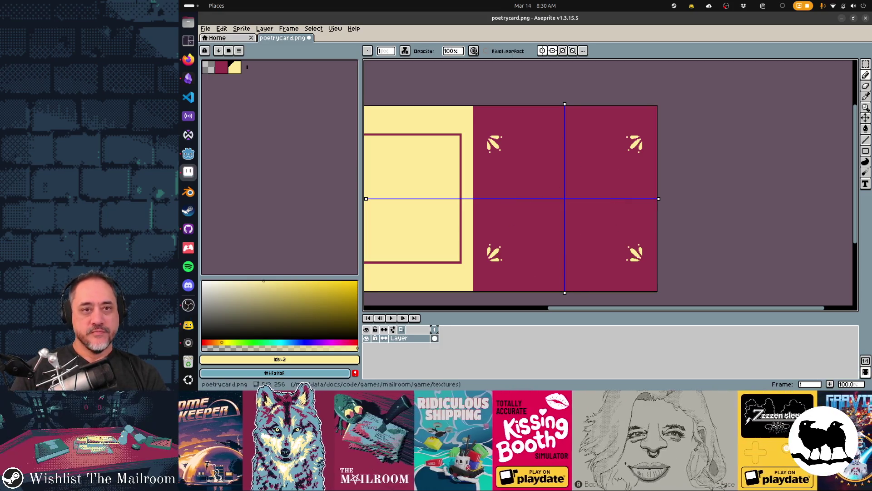
With symmetry off, draw a test arc and crossing strokes, then undo them
{"action": "key", "text": "alt+s"}
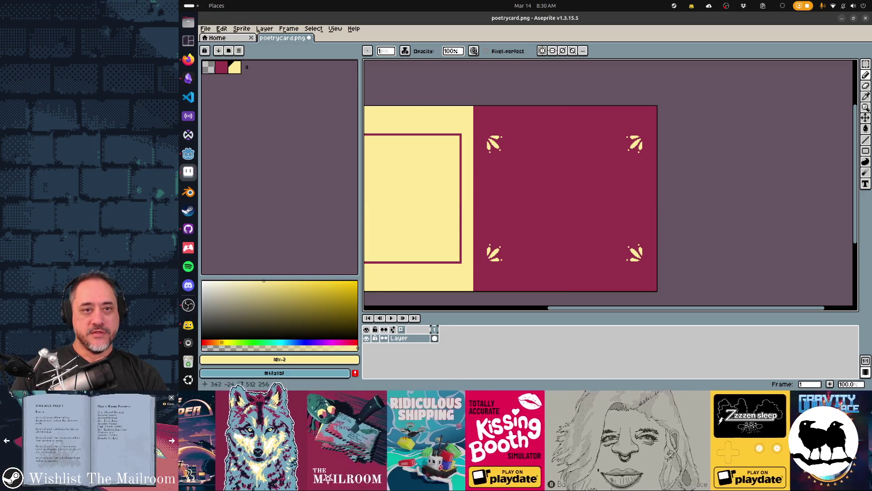
{"action": "left_click_drag", "start_coordinate": [527, 202], "coordinate": [576, 212]}
{"action": "left_click_drag", "start_coordinate": [574, 178], "coordinate": [555, 227]}
{"action": "key", "text": "ctrl+z"}
{"action": "key", "text": "ctrl+z"}
{"action": "key", "text": "ctrl+z"}
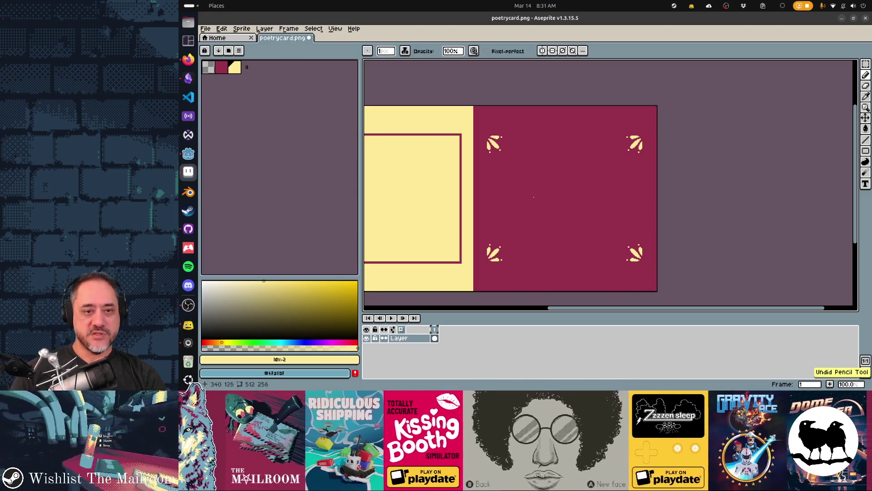
Turn on two-axis symmetry and draw mirrored swirls and tick marks around the card centre
{"action": "left_click", "coordinate": [542, 50]}
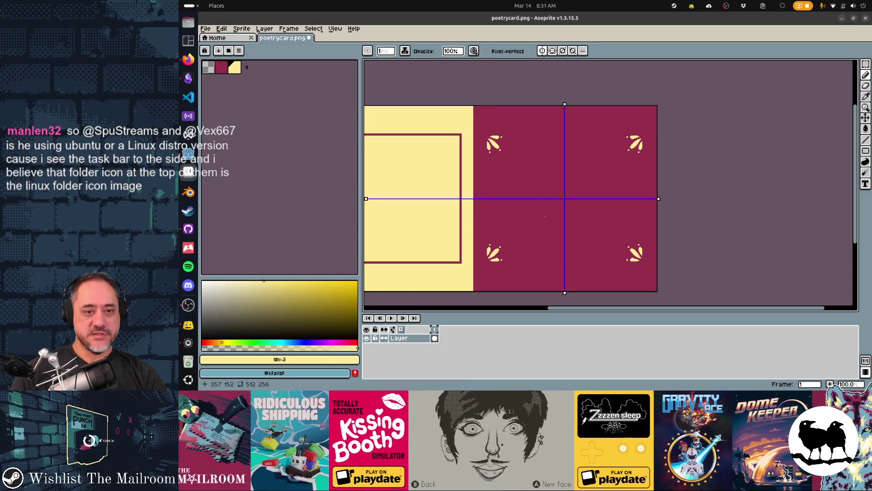
{"action": "mouse_move", "coordinate": [545, 219]}
{"action": "left_mouse_down"}
{"action": "mouse_move", "coordinate": [531, 232]}
{"action": "mouse_move", "coordinate": [524, 219]}
{"action": "mouse_move", "coordinate": [559, 212]}
{"action": "mouse_move", "coordinate": [497, 183]}
{"action": "mouse_move", "coordinate": [515, 168]}
{"action": "left_mouse_up"}
{"action": "mouse_move", "coordinate": [545, 220]}
{"action": "left_mouse_down"}
{"action": "mouse_move", "coordinate": [523, 239]}
{"action": "mouse_move", "coordinate": [536, 225]}
{"action": "left_mouse_up"}
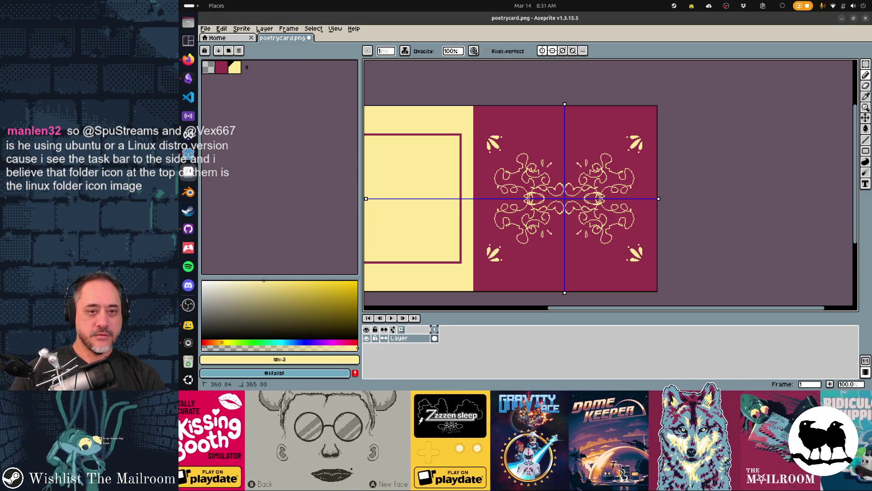
{"action": "left_click_drag", "start_coordinate": [499, 201], "coordinate": [496, 204]}
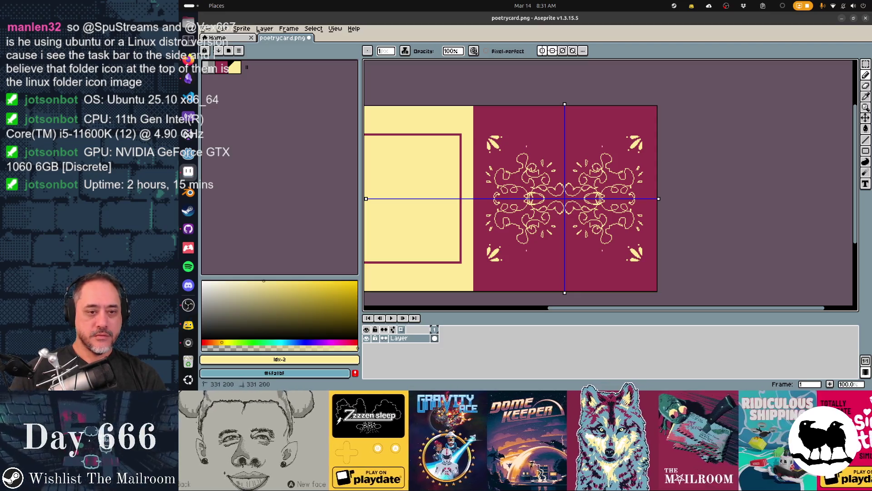
{"action": "left_click", "coordinate": [528, 249]}
{"action": "left_click", "coordinate": [536, 249]}
{"action": "left_click", "coordinate": [542, 248]}
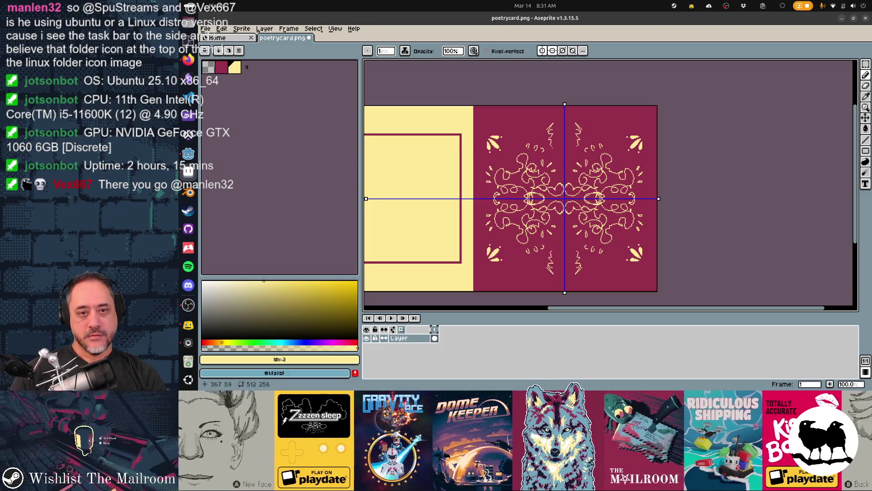
Undo and redo the ornament strokes, finally clearing the whole ornament from the card
{"action": "key", "text": "ctrl+z"}
{"action": "key", "text": "ctrl+z"}
{"action": "key", "text": "ctrl+z"}
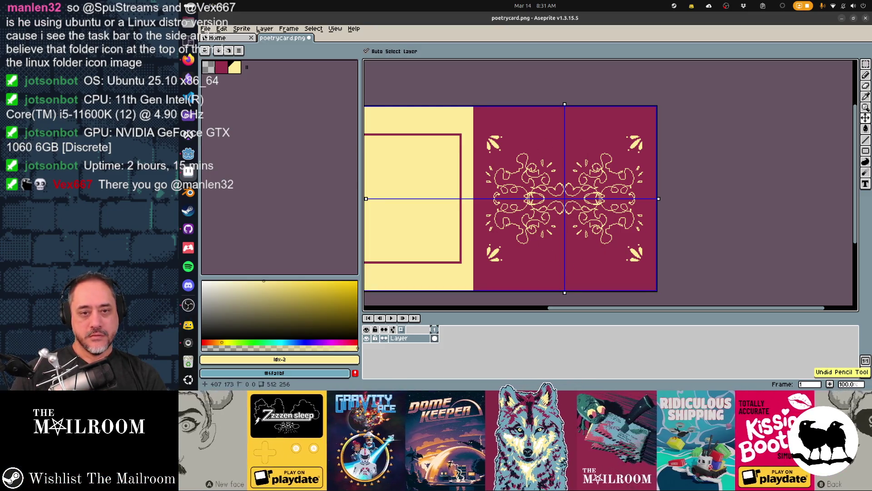
{"action": "key", "text": "ctrl+z"}
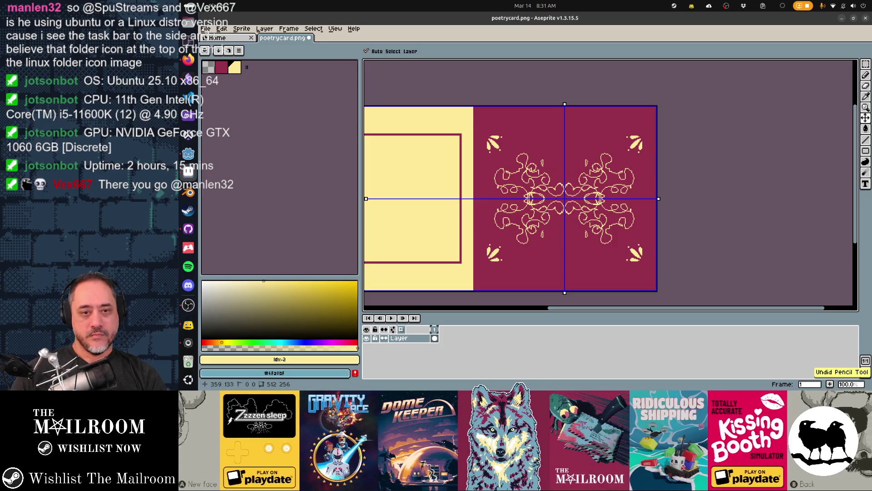
{"action": "key", "text": "ctrl+z"}
{"action": "key", "text": "ctrl+z"}
{"action": "key", "text": "ctrl+y"}
{"action": "key", "text": "ctrl+y"}
{"action": "key", "text": "ctrl+y"}
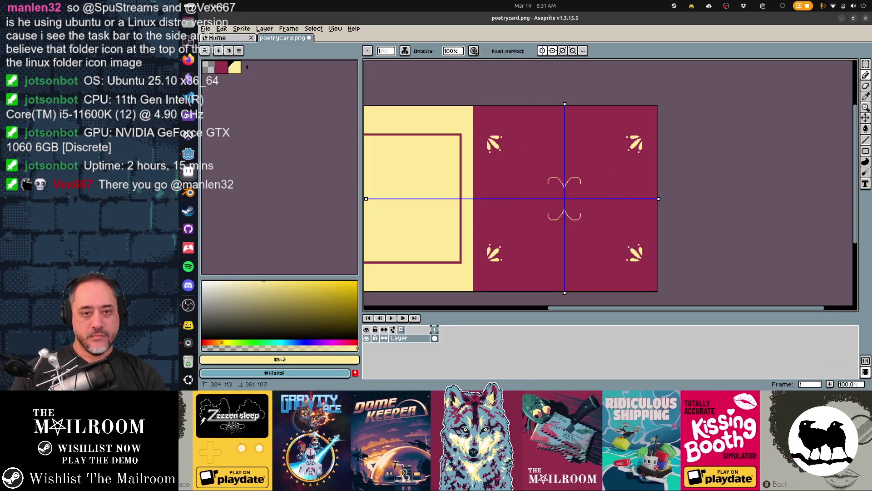
{"action": "key", "text": "ctrl+y"}
{"action": "key", "text": "ctrl+y"}
{"action": "key", "text": "ctrl+y"}
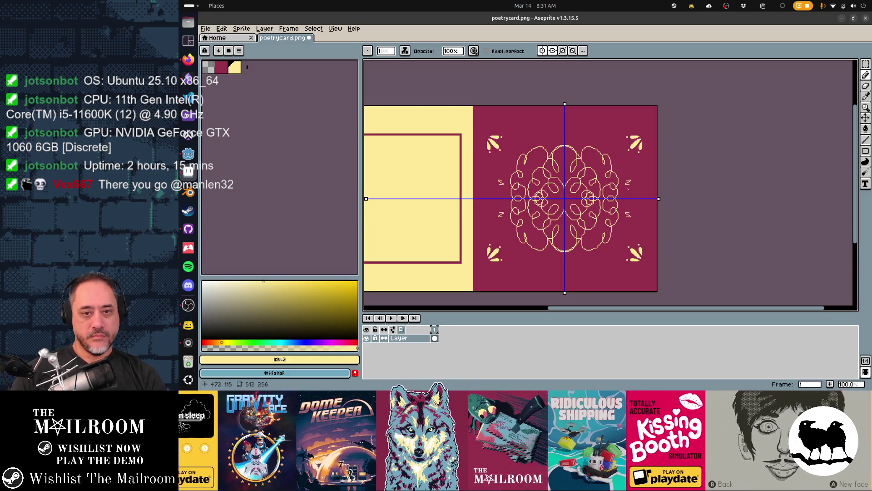
{"action": "key", "text": "ctrl+y"}
{"action": "key", "text": "ctrl+y"}
{"action": "key", "text": "ctrl+y"}
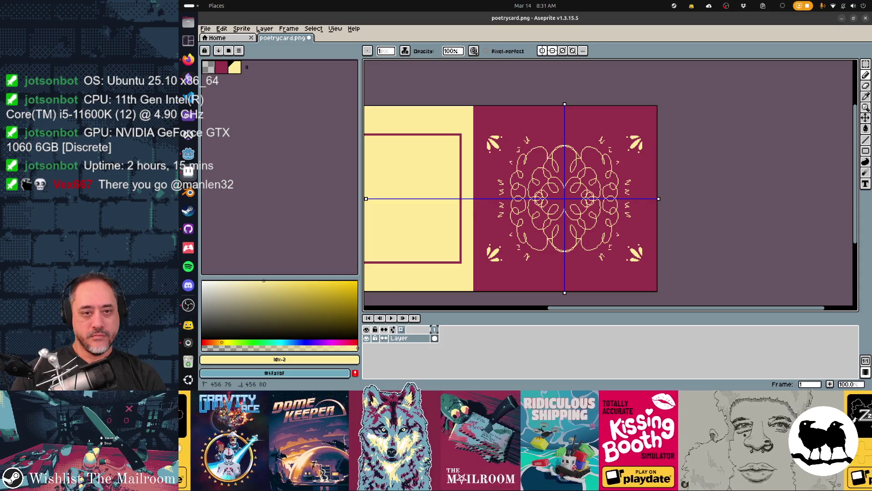
{"action": "key", "text": "ctrl+z"}
{"action": "key", "text": "ctrl+z"}
{"action": "key", "text": "ctrl+z"}
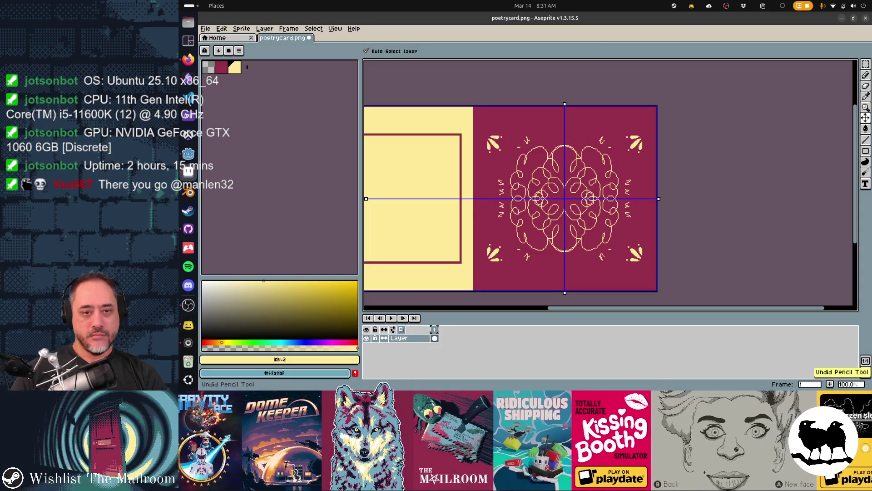
{"action": "key", "text": "ctrl+z"}
{"action": "key", "text": "ctrl+z"}
{"action": "key", "text": "ctrl+z"}
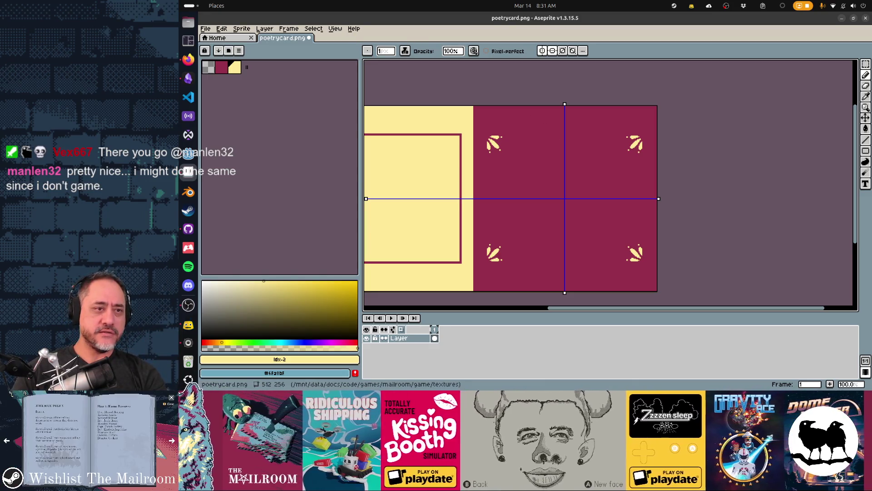
Draw a trial mirrored curl at the card centre, then undo it
{"action": "scroll", "coordinate": [509, 183], "scroll_direction": "up", "scroll_amount": 3}
{"action": "scroll", "coordinate": [509, 183], "scroll_direction": "down", "scroll_amount": 2}
{"action": "mouse_move", "coordinate": [715, 173]}
{"action": "left_mouse_down"}
{"action": "mouse_move", "coordinate": [650, 112]}
{"action": "mouse_move", "coordinate": [619, 164]}
{"action": "left_mouse_up"}
{"action": "scroll", "coordinate": [590, 190], "scroll_direction": "down", "scroll_amount": 1}
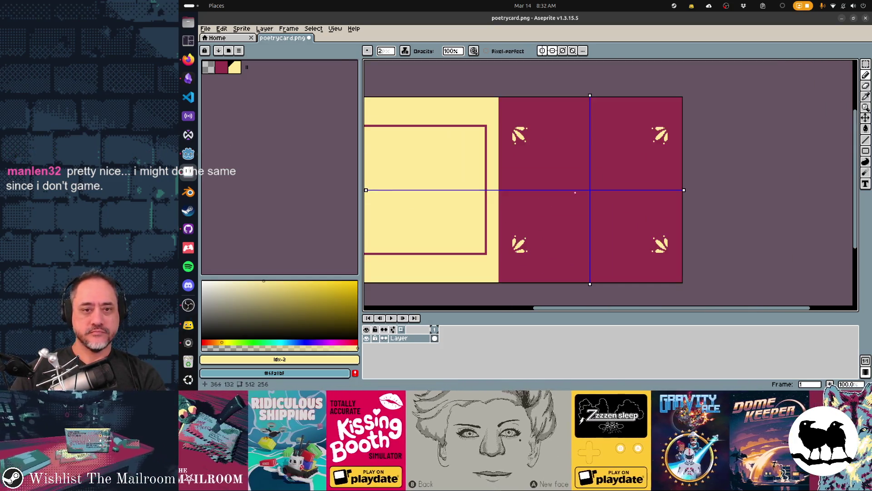
{"action": "mouse_move", "coordinate": [572, 170]}
{"action": "left_mouse_down"}
{"action": "mouse_move", "coordinate": [563, 180]}
{"action": "mouse_move", "coordinate": [589, 191]}
{"action": "left_mouse_up"}
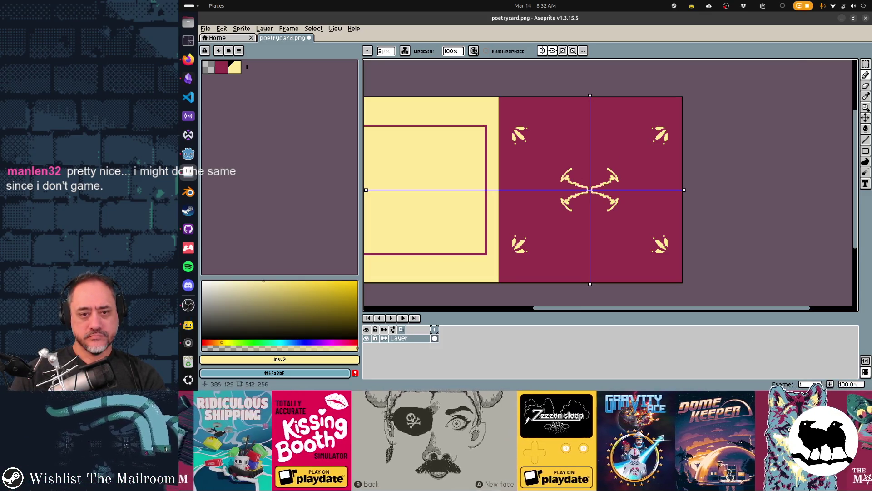
{"action": "key", "text": "ctrl+z"}
{"action": "key", "text": "ctrl+z"}
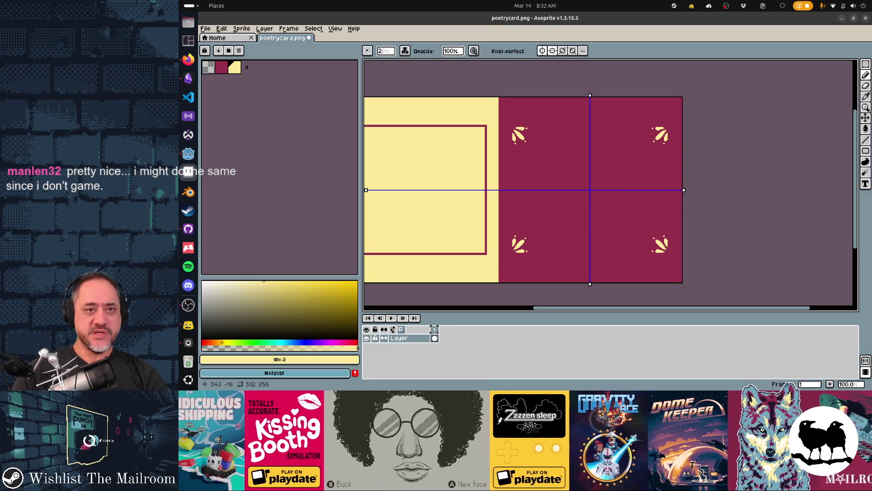
Draw and undo a freehand ell scribble, then enable four-way symmetry
{"action": "key", "text": "ctrl+h"}
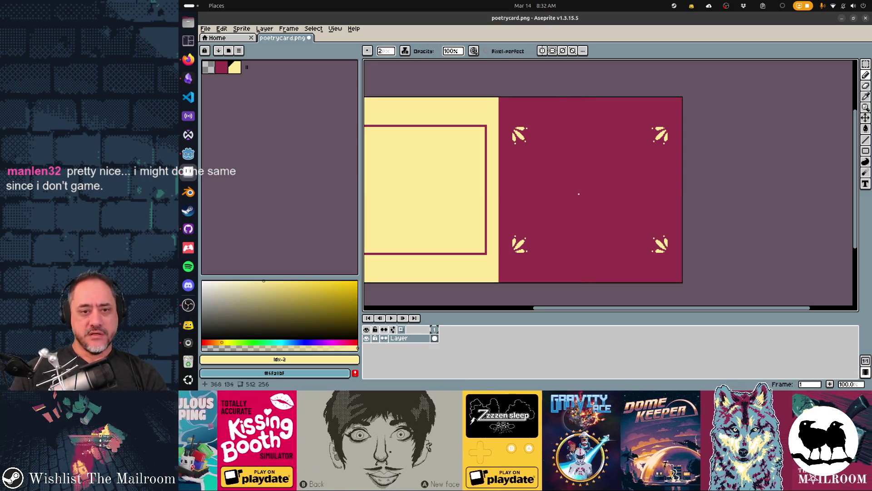
{"action": "left_click_drag", "start_coordinate": [569, 198], "coordinate": [627, 196]}
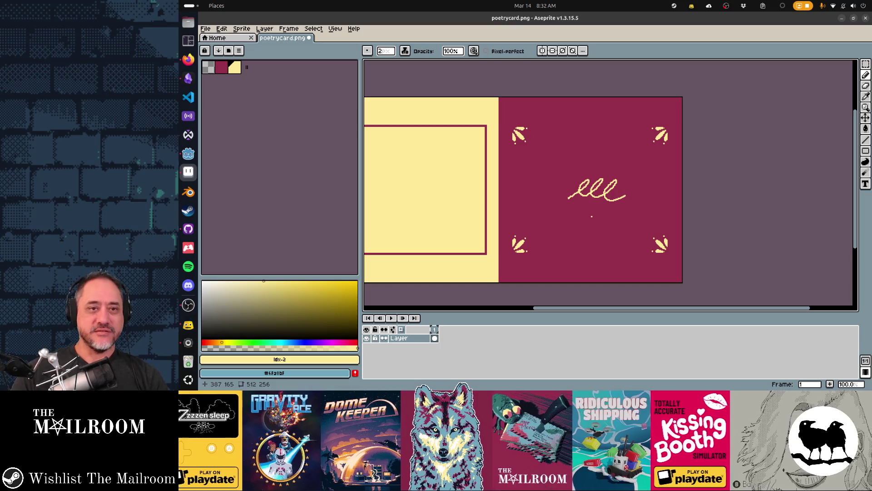
{"action": "key", "text": "ctrl+z"}
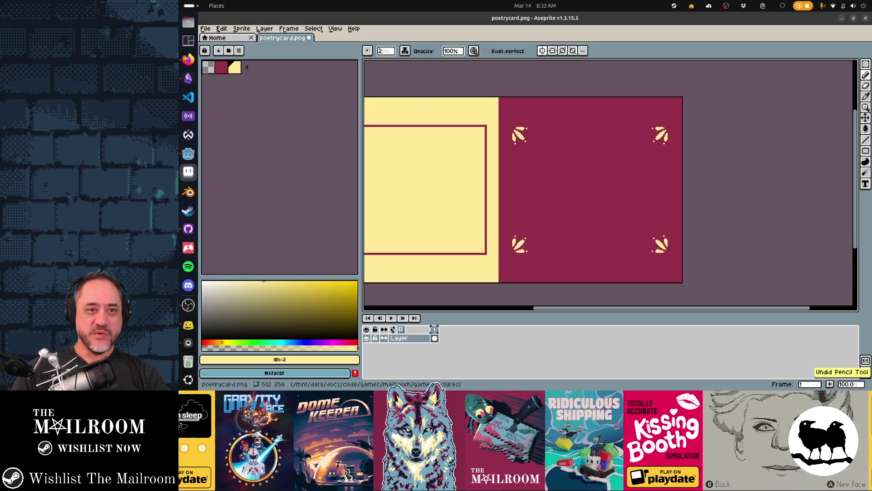
{"action": "left_click", "coordinate": [552, 50]}
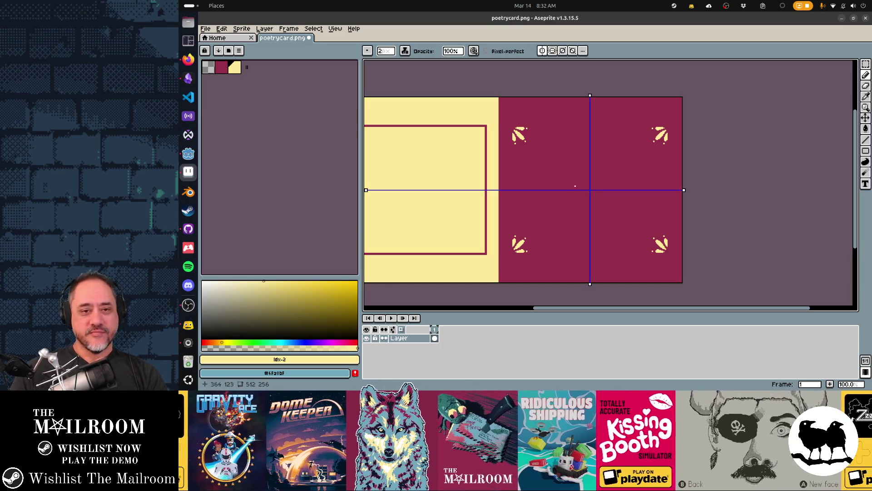
{"action": "mouse_move", "coordinate": [571, 188]}
{"action": "left_mouse_down"}
{"action": "mouse_move", "coordinate": [580, 154]}
{"action": "mouse_move", "coordinate": [589, 166]}
{"action": "mouse_move", "coordinate": [552, 168]}
{"action": "left_mouse_up"}
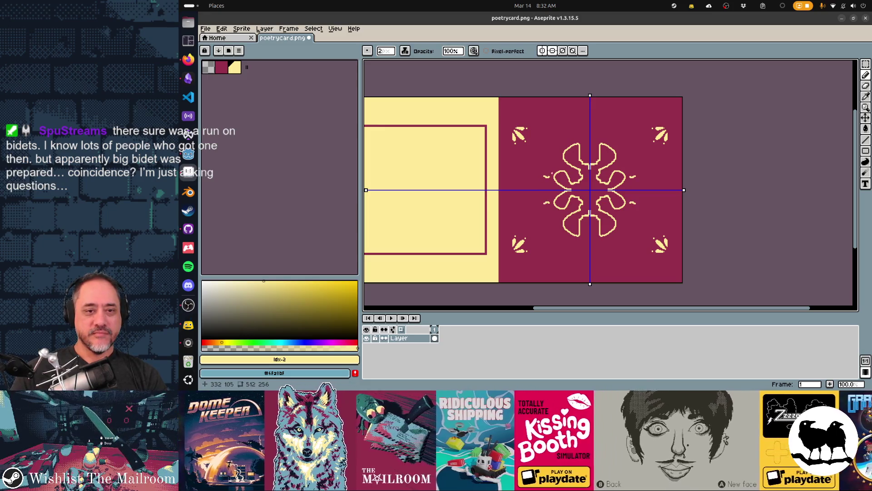
{"action": "left_click", "coordinate": [561, 178]}
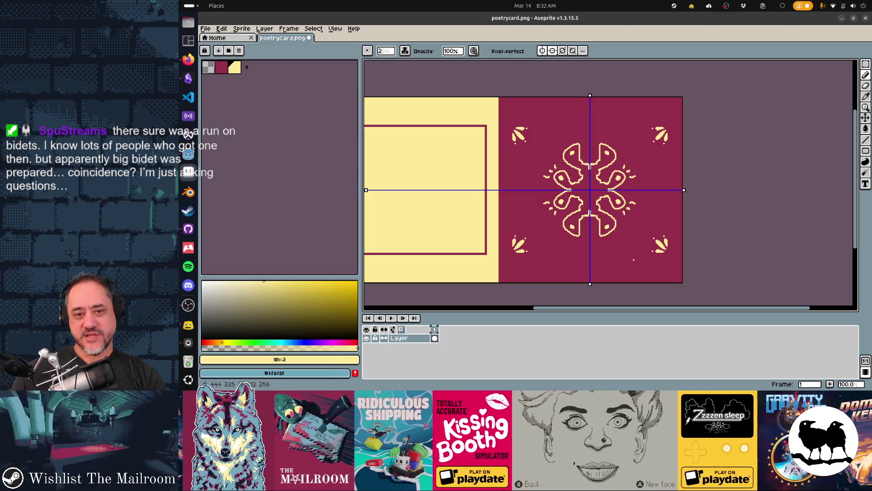
{"action": "key", "text": "ctrl+z"}
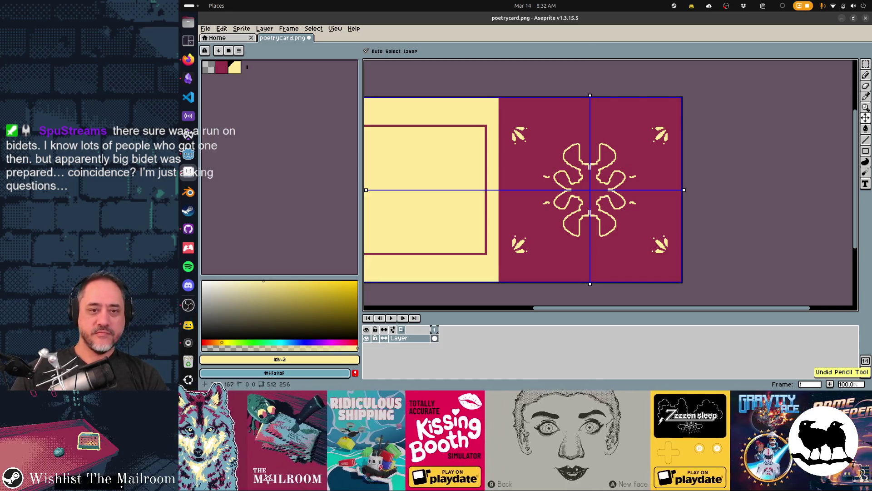
{"action": "key", "text": "ctrl+z"}
{"action": "key", "text": "b"}
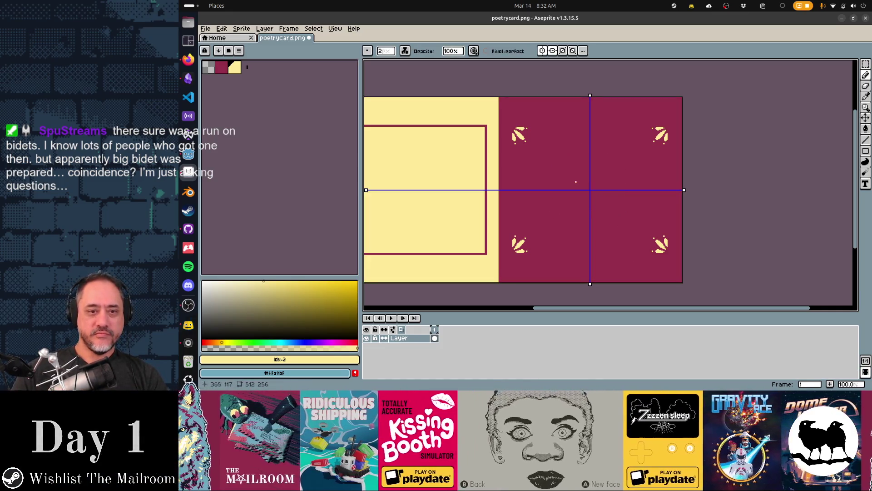
{"action": "key", "text": "ctrl+y"}
{"action": "key", "text": "ctrl+y"}
{"action": "key", "text": "ctrl+y"}
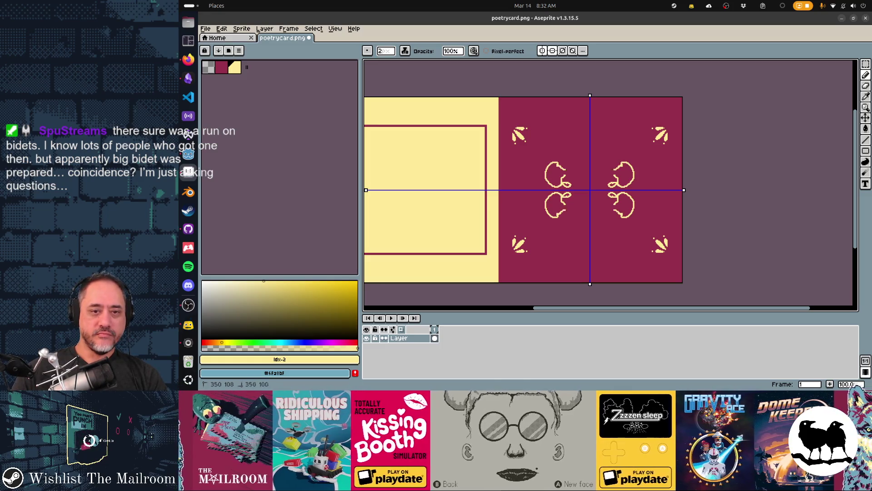
{"action": "key", "text": "ctrl+y"}
{"action": "key", "text": "ctrl+y"}
{"action": "key", "text": "ctrl+y"}
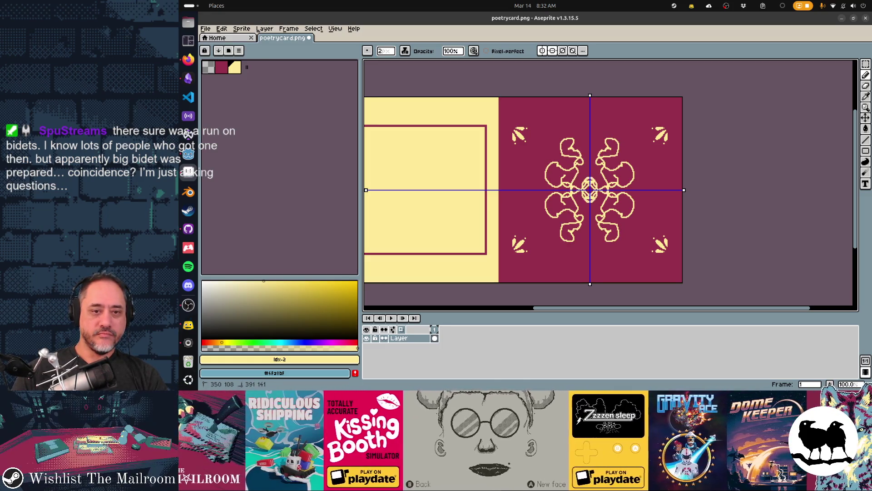
{"action": "key", "text": "ctrl+y"}
{"action": "key", "text": "ctrl+y"}
{"action": "key", "text": "ctrl+y"}
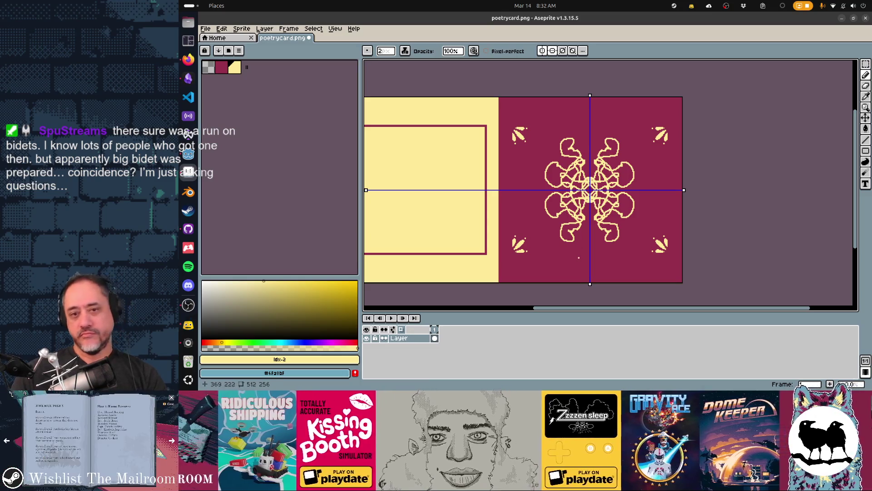
{"action": "key", "text": "ctrl+y"}
{"action": "key", "text": "ctrl+y"}
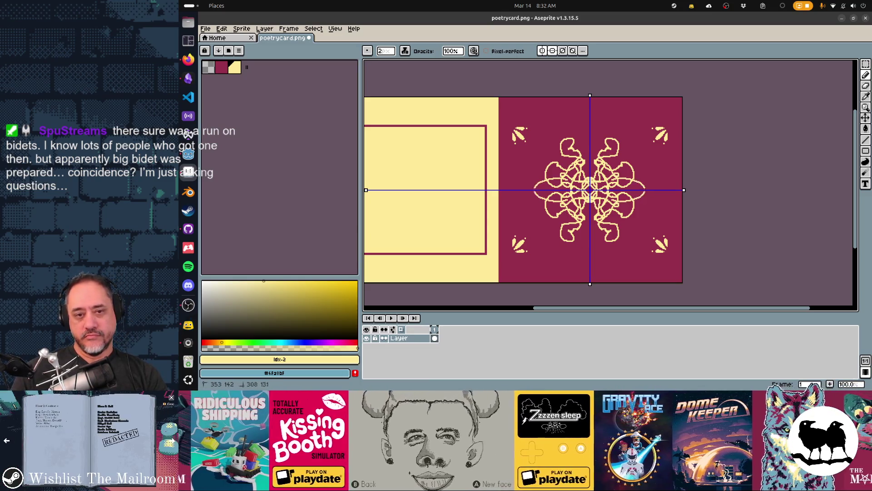
{"action": "key", "text": "ctrl+y"}
{"action": "key", "text": "ctrl+y"}
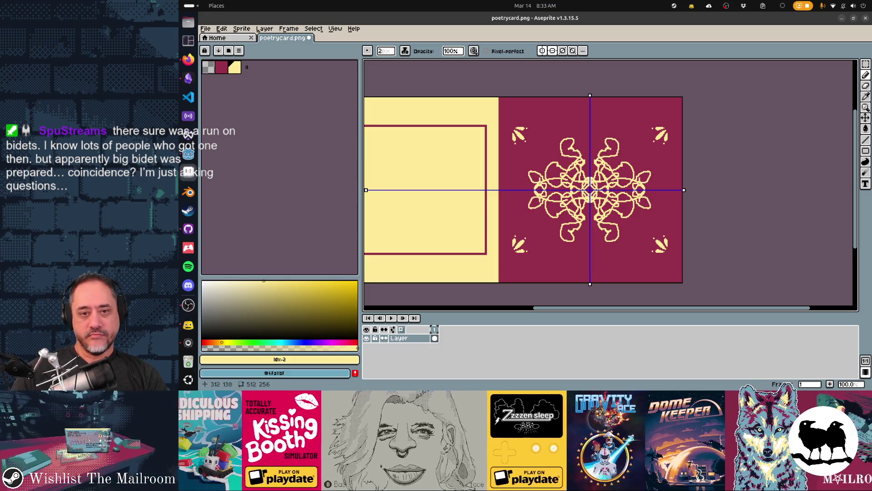
{"action": "key", "text": "ctrl+z"}
{"action": "key", "text": "ctrl+z"}
{"action": "key", "text": "ctrl+z"}
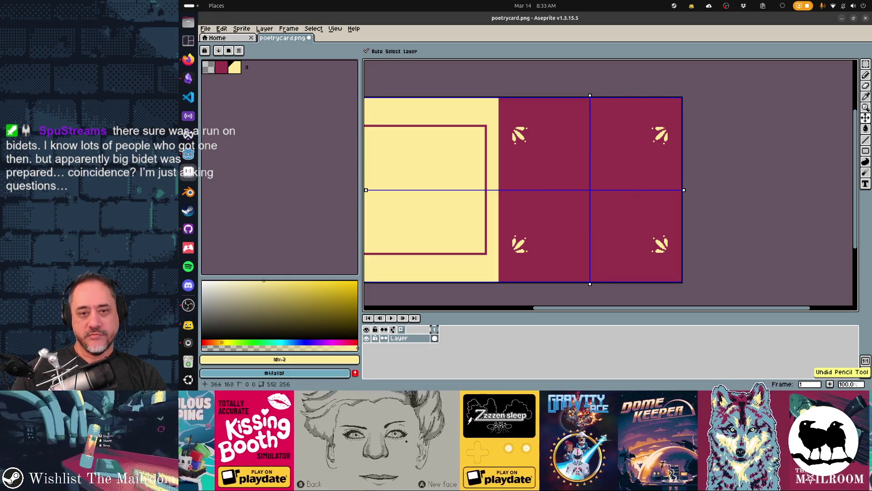
Step through undo/redo to restore the mirrored arcs and teardrop petals
{"action": "key", "text": "ctrl+y"}
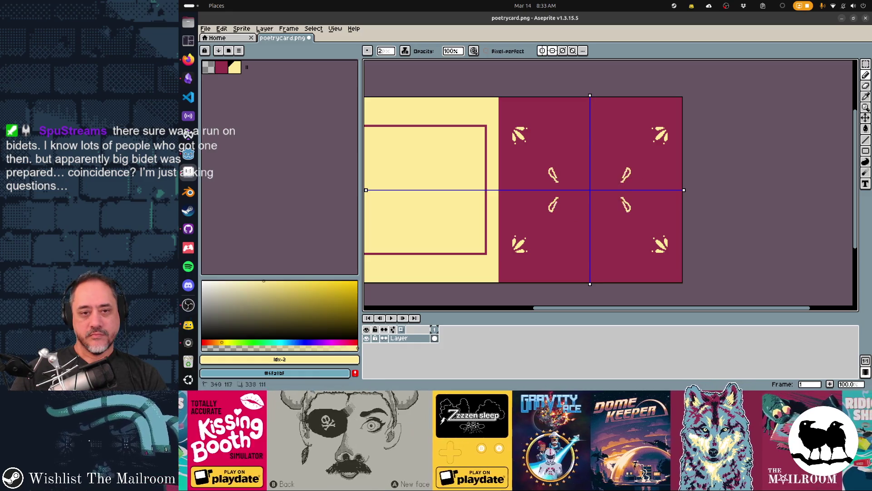
{"action": "key", "text": "ctrl+z"}
{"action": "key", "text": "ctrl+y"}
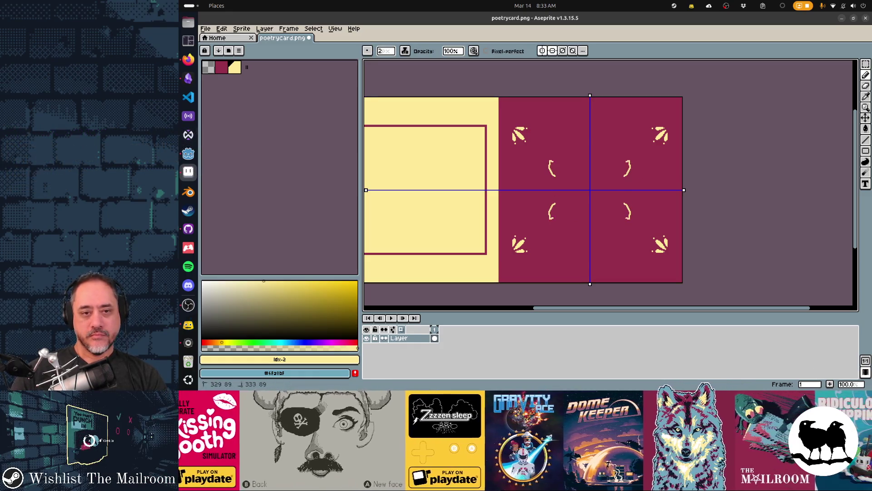
{"action": "key", "text": "ctrl+y"}
{"action": "key", "text": "ctrl+z"}
{"action": "key", "text": "ctrl+z"}
{"action": "key", "text": "ctrl+z"}
{"action": "key", "text": "ctrl+y"}
{"action": "key", "text": "ctrl+y"}
{"action": "key", "text": "ctrl+y"}
Add mirrored ovals, arrow and curved marks beside the inner leaves, then undo some of them
{"action": "left_click_drag", "start_coordinate": [625, 150], "coordinate": [623, 154]}
{"action": "left_click_drag", "start_coordinate": [535, 165], "coordinate": [568, 176]}
{"action": "mouse_move", "coordinate": [569, 169]}
{"action": "left_mouse_down"}
{"action": "mouse_move", "coordinate": [579, 174]}
{"action": "mouse_move", "coordinate": [574, 159]}
{"action": "mouse_move", "coordinate": [583, 183]}
{"action": "mouse_move", "coordinate": [548, 185]}
{"action": "mouse_move", "coordinate": [563, 195]}
{"action": "left_mouse_up"}
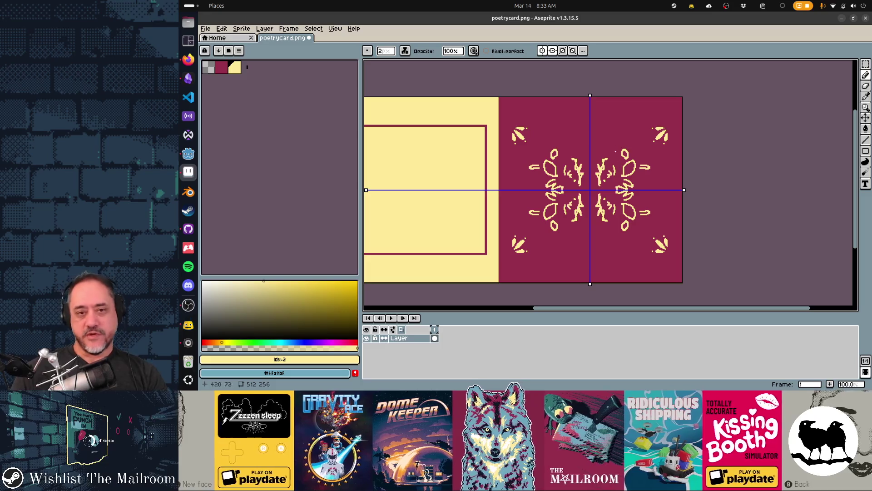
{"action": "left_click_drag", "start_coordinate": [585, 149], "coordinate": [586, 147]}
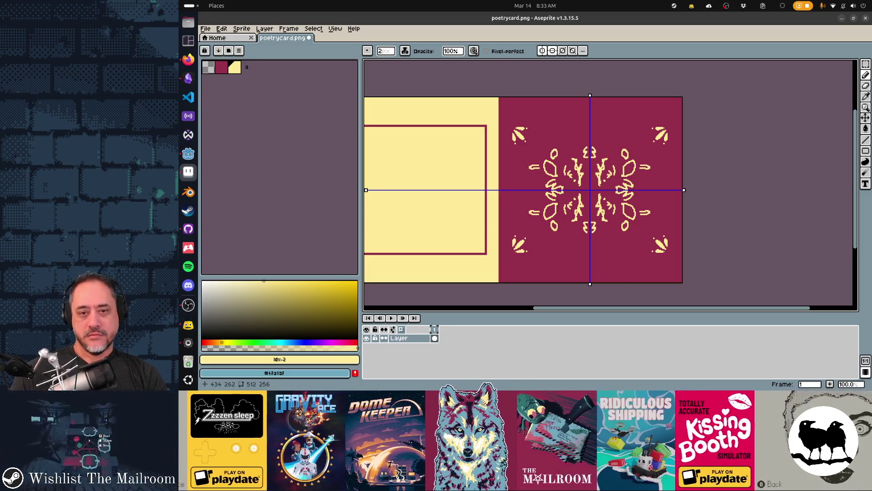
{"action": "key", "text": "ctrl+z"}
{"action": "key", "text": "ctrl+z"}
{"action": "key", "text": "ctrl+z"}
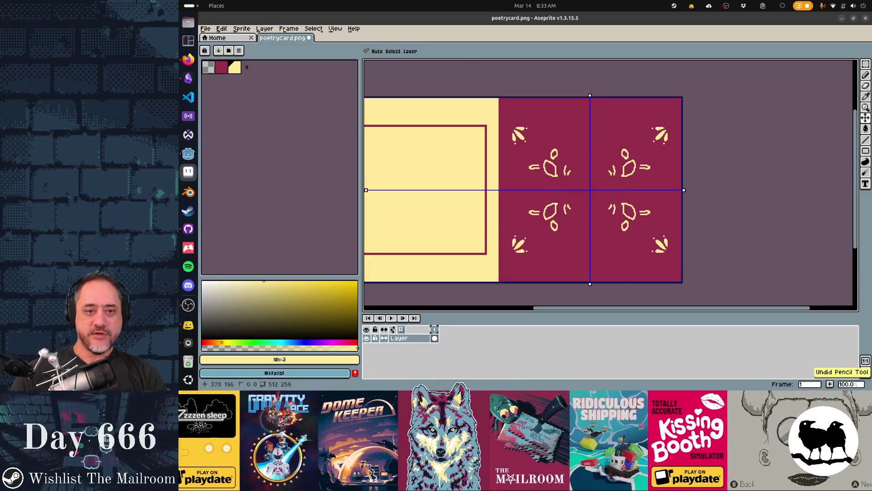
{"action": "key", "text": "ctrl+z"}
{"action": "key", "text": "ctrl+z"}
{"action": "key", "text": "ctrl+z"}
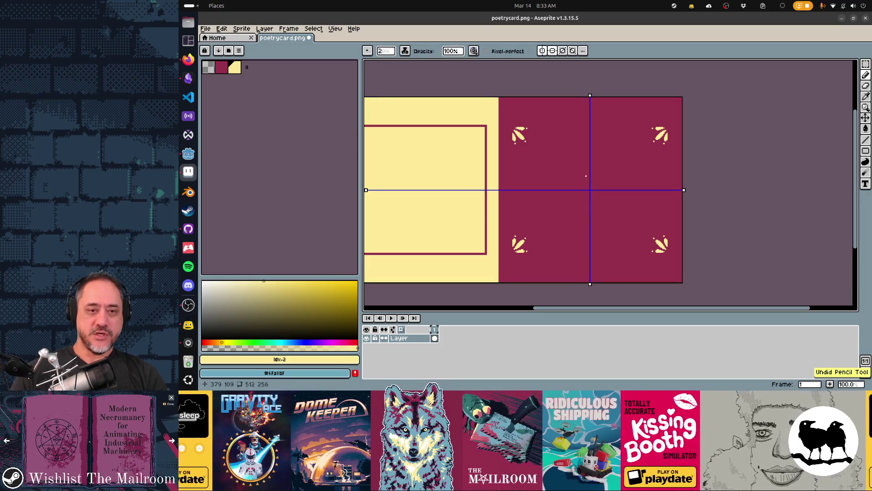
{"action": "key", "text": "ctrl+y"}
{"action": "key", "text": "ctrl+y"}
{"action": "key", "text": "ctrl+y"}
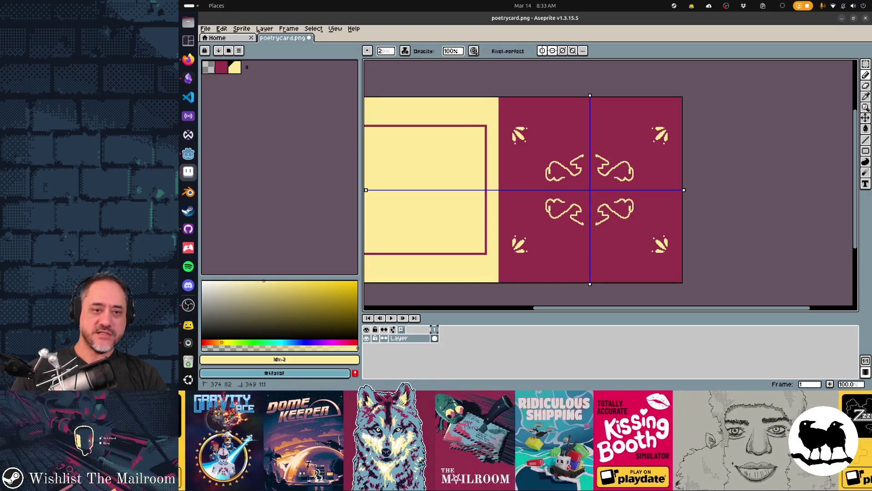
Try small mirrored curls, then undo and redo back to the curly motif
{"action": "left_click_drag", "start_coordinate": [535, 182], "coordinate": [541, 177]}
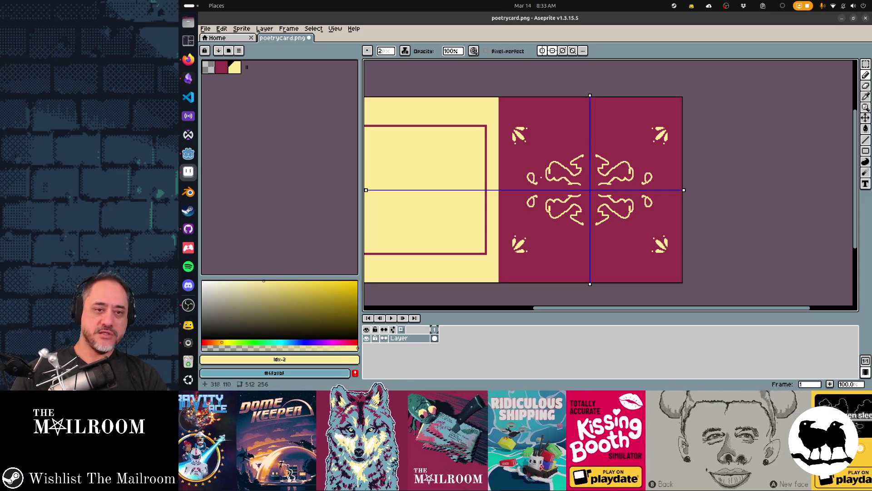
{"action": "key", "text": "ctrl+z"}
{"action": "key", "text": "ctrl+z"}
{"action": "key", "text": "ctrl+z"}
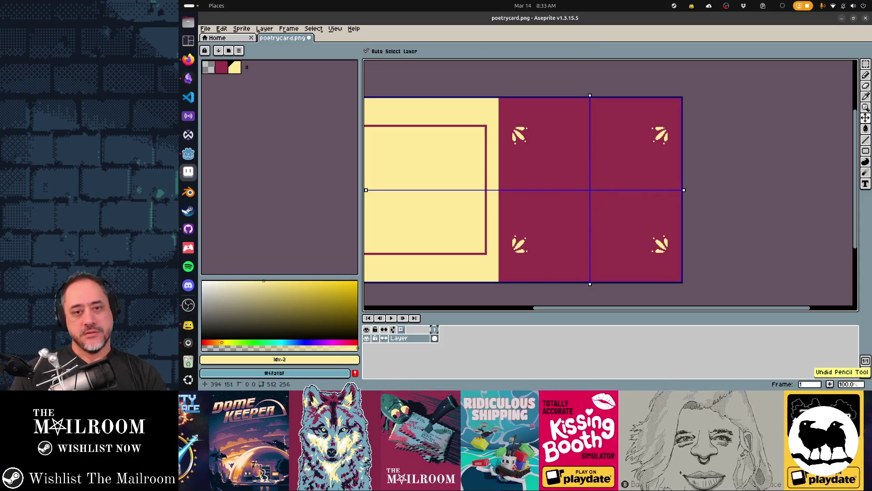
{"action": "key", "text": "ctrl+y"}
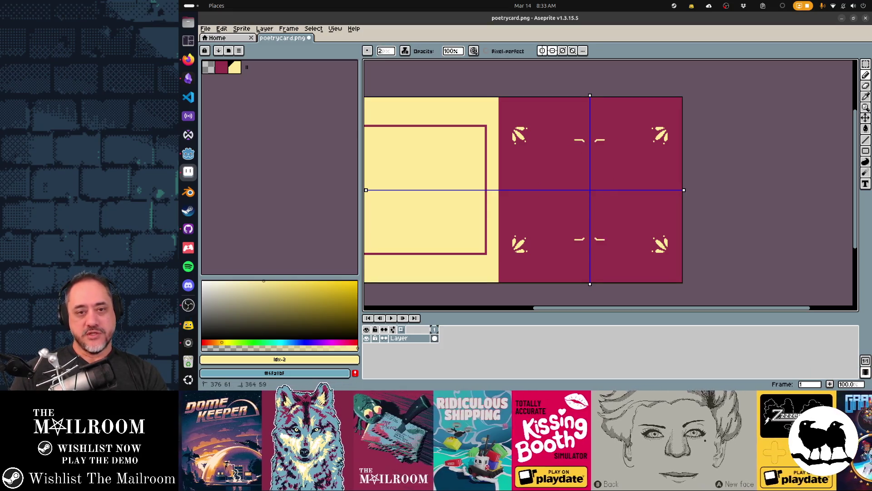
{"action": "key", "text": "ctrl+y"}
{"action": "key", "text": "ctrl+y"}
{"action": "key", "text": "ctrl+y"}
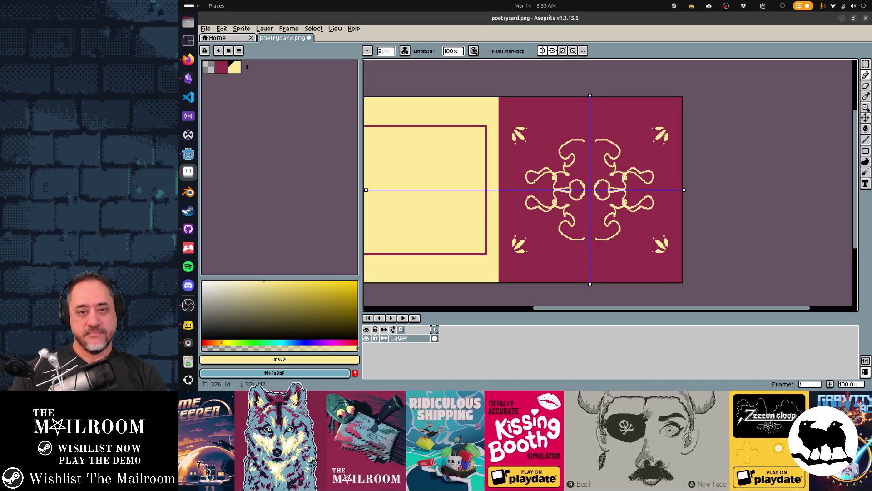
{"action": "key", "text": "ctrl+y"}
{"action": "key", "text": "ctrl+y"}
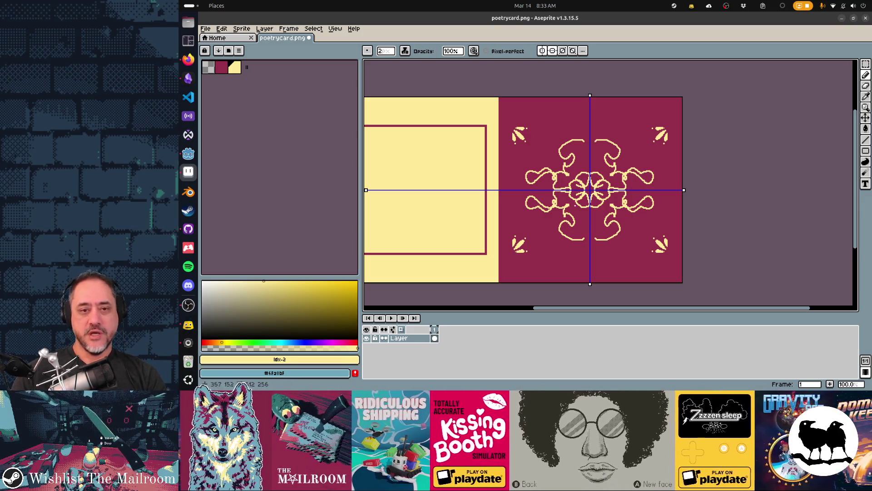
Try erasing the curls, undo it, and paint the outer curl tips in magenta instead
{"action": "key", "text": "e"}
{"action": "left_click_drag", "start_coordinate": [525, 166], "coordinate": [550, 181]}
{"action": "key", "text": "ctrl+z"}
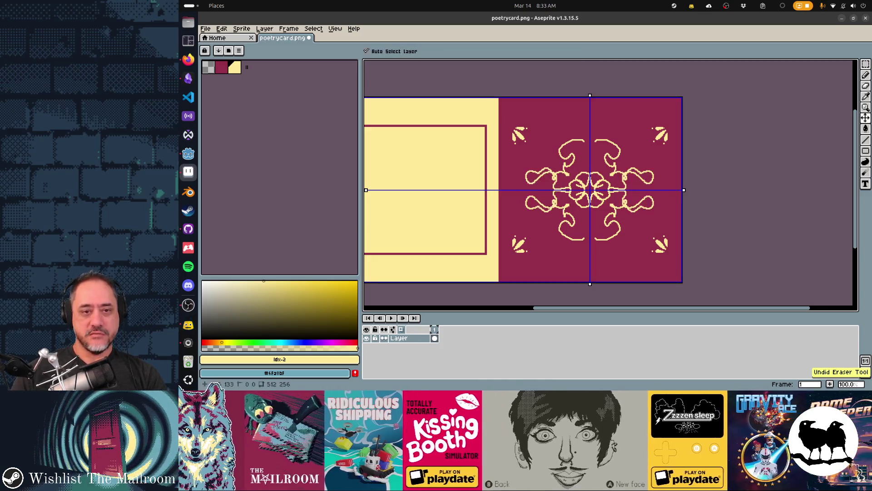
{"action": "key", "text": "b"}
{"action": "key", "text": "bracketleft"}
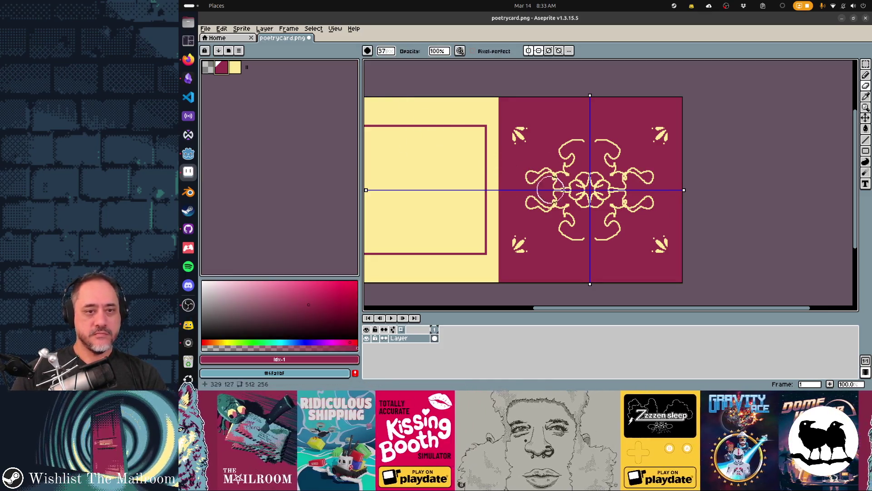
{"action": "mouse_move", "coordinate": [654, 178]}
{"action": "left_mouse_down"}
{"action": "mouse_move", "coordinate": [627, 202]}
{"action": "mouse_move", "coordinate": [640, 212]}
{"action": "left_mouse_up"}
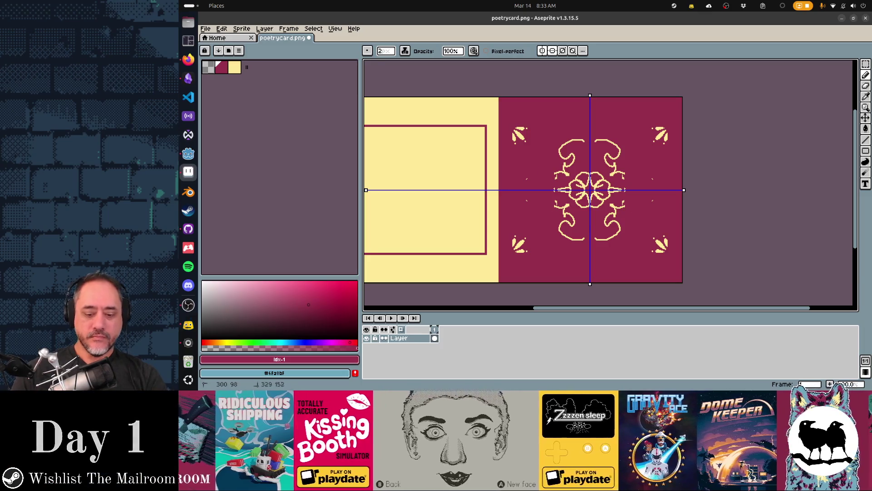
Enlarge the brush and paint out the curly ornaments and small dashes around the flower
{"action": "key", "text": "plus"}
{"action": "key", "text": "plus"}
{"action": "key", "text": "plus"}
{"action": "left_click", "coordinate": [623, 176]}
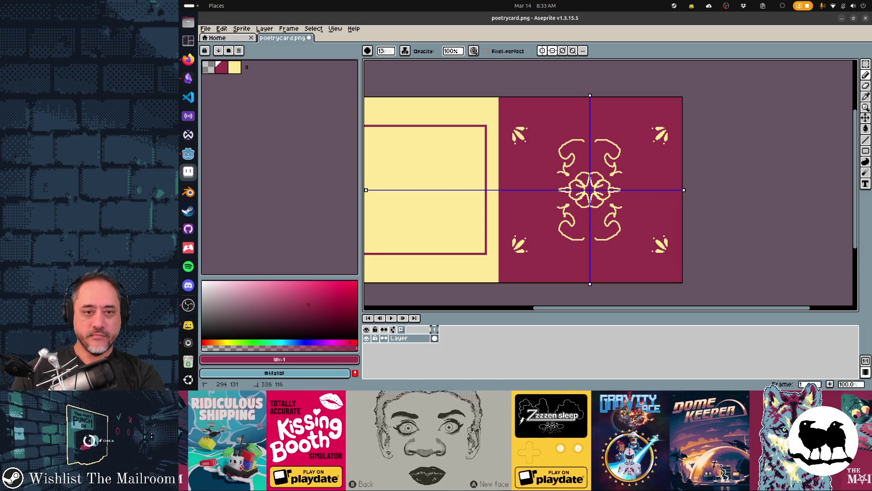
{"action": "left_click", "coordinate": [617, 189]}
{"action": "left_click", "coordinate": [614, 190]}
{"action": "left_click_drag", "start_coordinate": [614, 189], "coordinate": [603, 139]}
{"action": "left_click", "coordinate": [608, 153]}
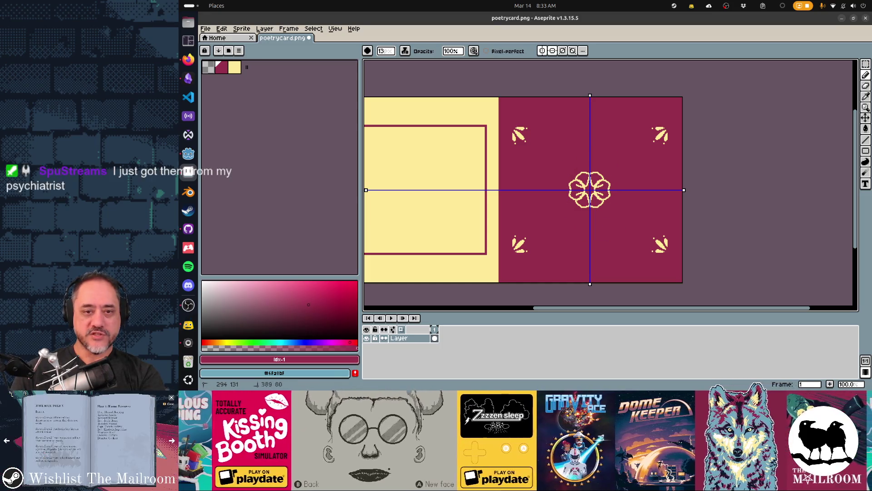
Switch to yellow with a 2 px brush and draw mirrored pointed and rounded petals
{"action": "left_click", "coordinate": [235, 67]}
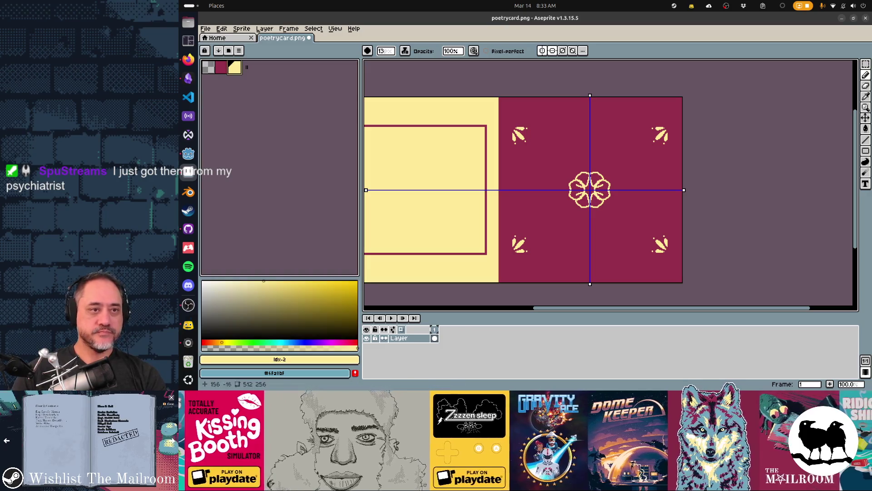
{"action": "left_click", "coordinate": [385, 51]}
{"action": "type", "text": "2"}
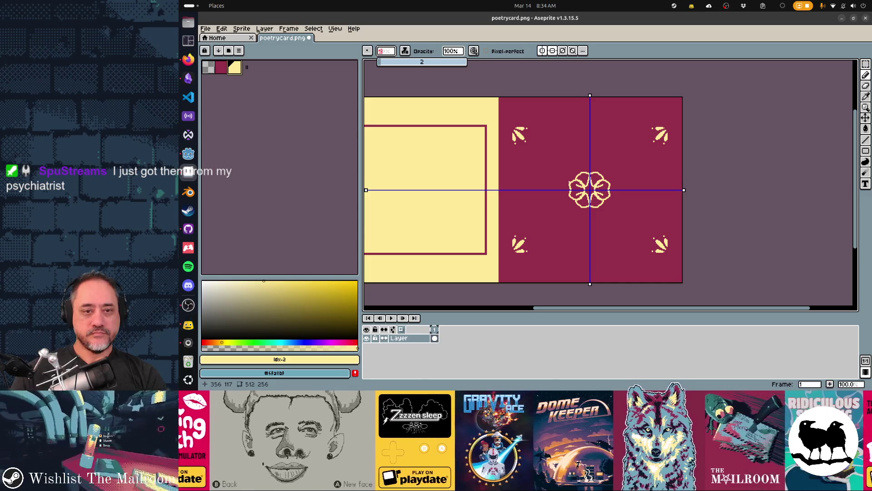
{"action": "mouse_move", "coordinate": [562, 178]}
{"action": "left_mouse_down"}
{"action": "mouse_move", "coordinate": [586, 178]}
{"action": "mouse_move", "coordinate": [583, 160]}
{"action": "left_mouse_up"}
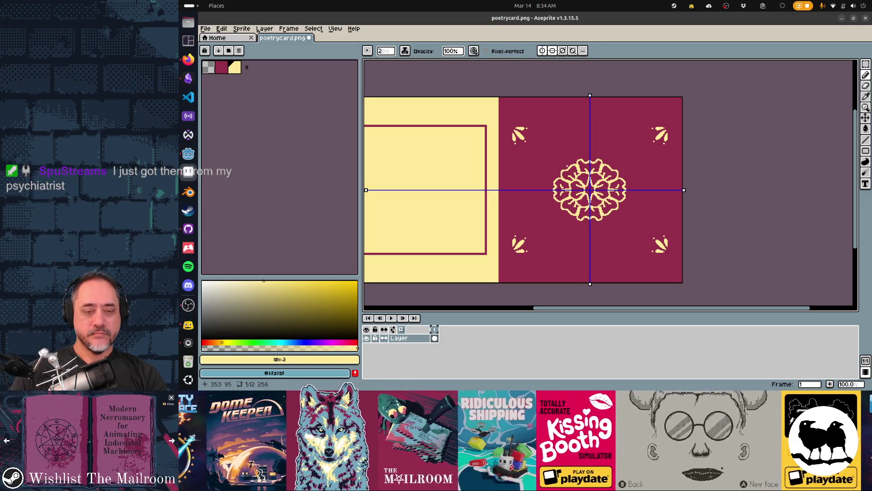
{"action": "left_click_drag", "start_coordinate": [562, 170], "coordinate": [569, 161]}
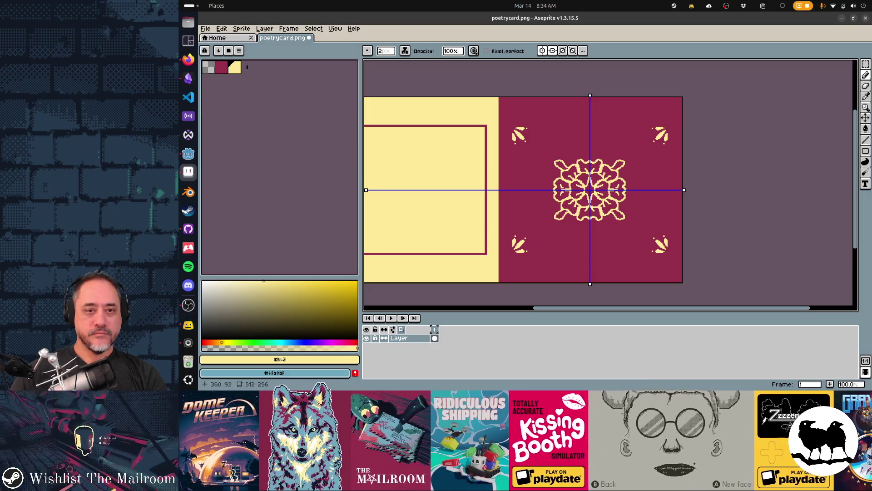
{"action": "mouse_move", "coordinate": [564, 163]}
{"action": "left_mouse_down"}
{"action": "mouse_move", "coordinate": [568, 154]}
{"action": "mouse_move", "coordinate": [581, 160]}
{"action": "mouse_move", "coordinate": [562, 156]}
{"action": "mouse_move", "coordinate": [581, 160]}
{"action": "mouse_move", "coordinate": [591, 144]}
{"action": "left_mouse_up"}
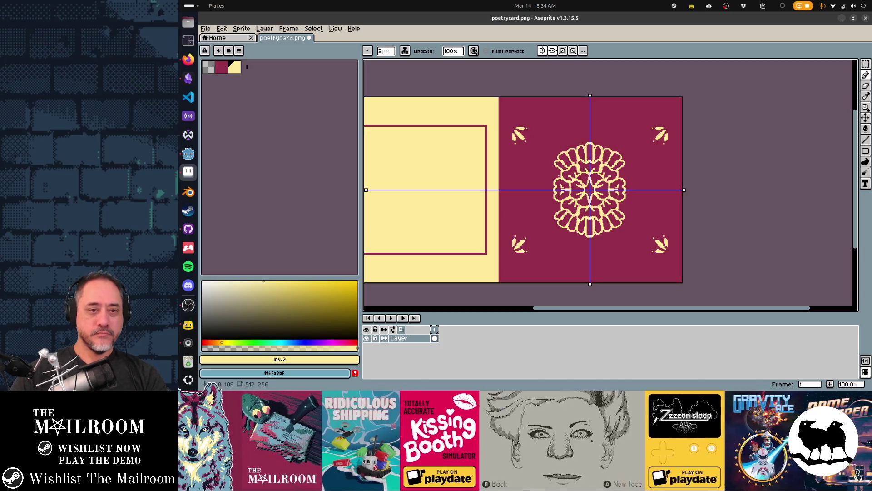
Try and undo side petals, keep the top and bottom petals, and add dots above and below
{"action": "mouse_move", "coordinate": [631, 165]}
{"action": "left_mouse_down"}
{"action": "mouse_move", "coordinate": [621, 171]}
{"action": "mouse_move", "coordinate": [639, 184]}
{"action": "left_mouse_up"}
{"action": "key", "text": "ctrl+z"}
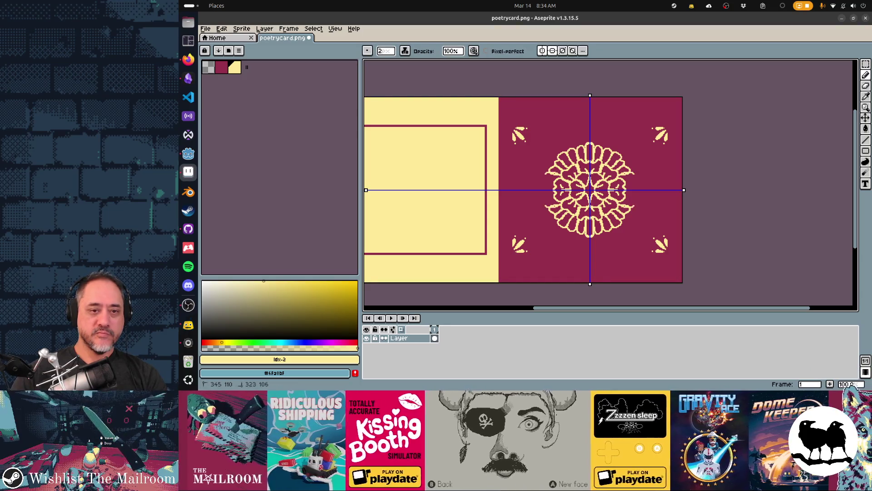
{"action": "key", "text": "ctrl+y"}
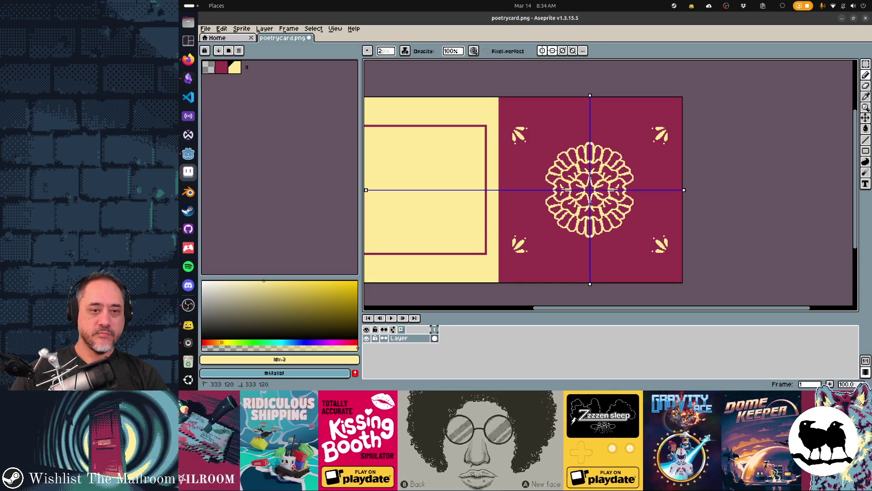
{"action": "key", "text": "ctrl+z"}
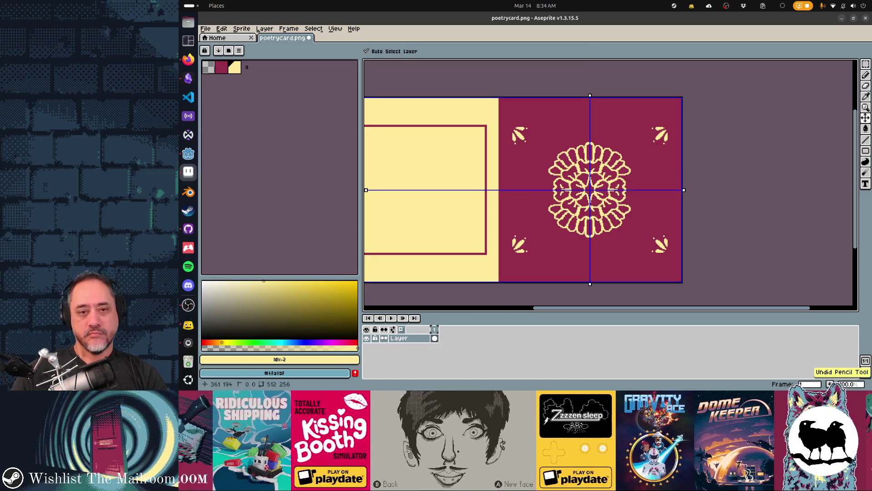
{"action": "key", "text": "ctrl+z"}
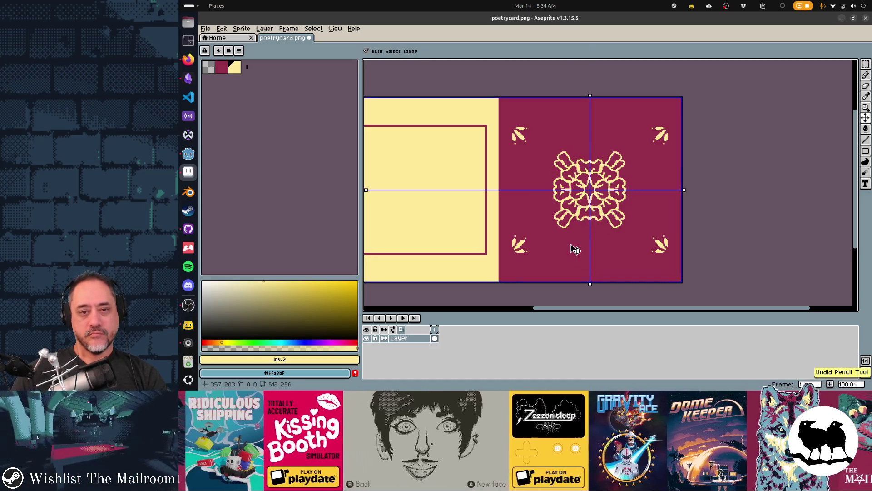
{"action": "key", "text": "ctrl+y"}
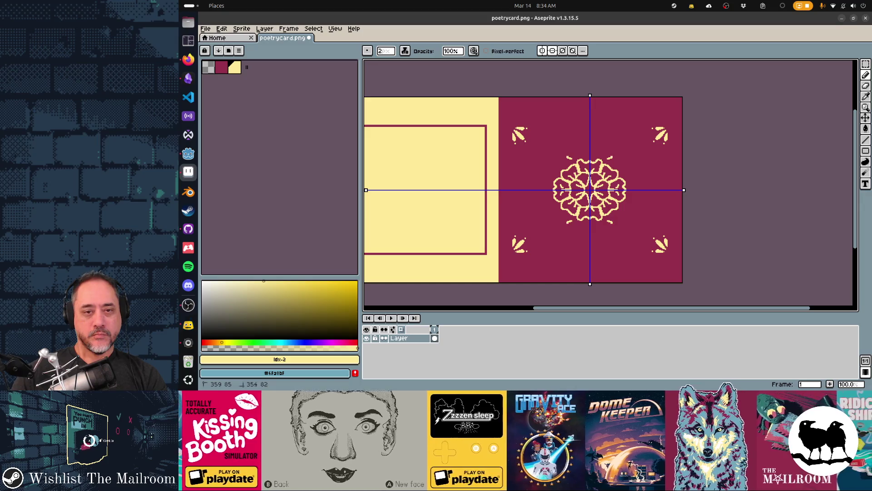
{"action": "left_click", "coordinate": [605, 151]}
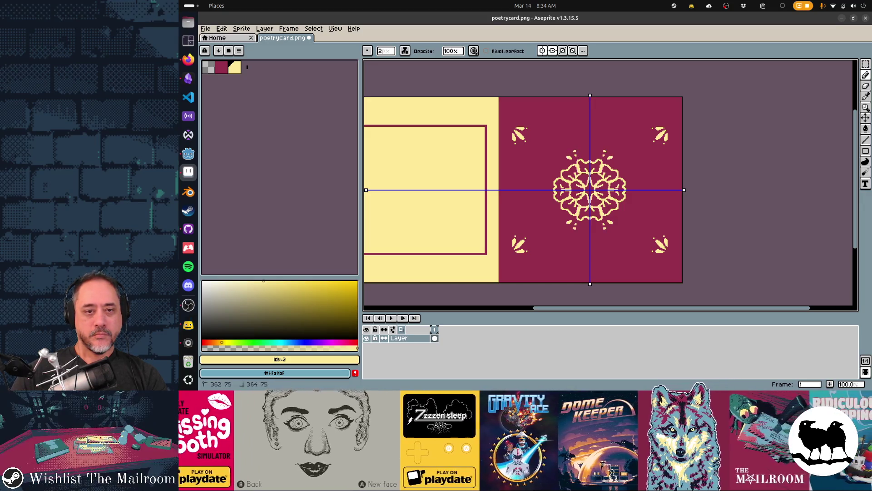
{"action": "scroll", "coordinate": [621, 133], "scroll_direction": "up", "scroll_amount": 1}
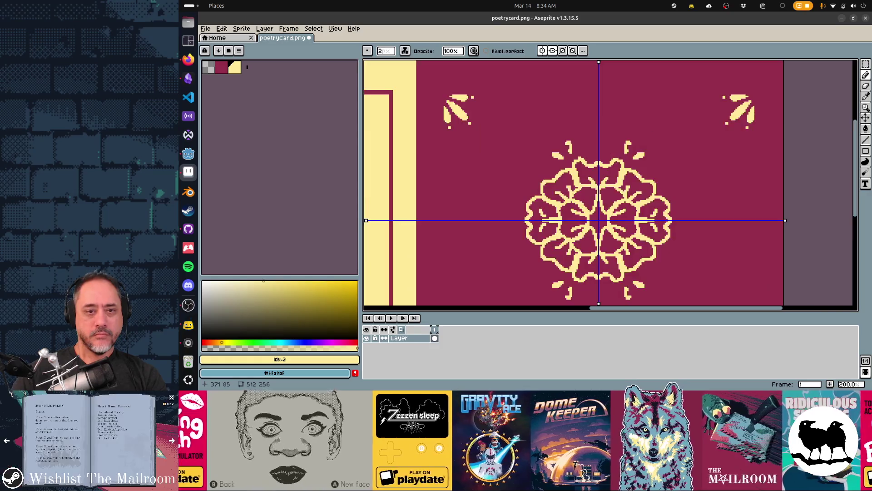
Pencil short strokes at the mandala's top tips and small dashes beside it, then frame the whole card
{"action": "left_click_drag", "start_coordinate": [628, 144], "coordinate": [585, 141]}
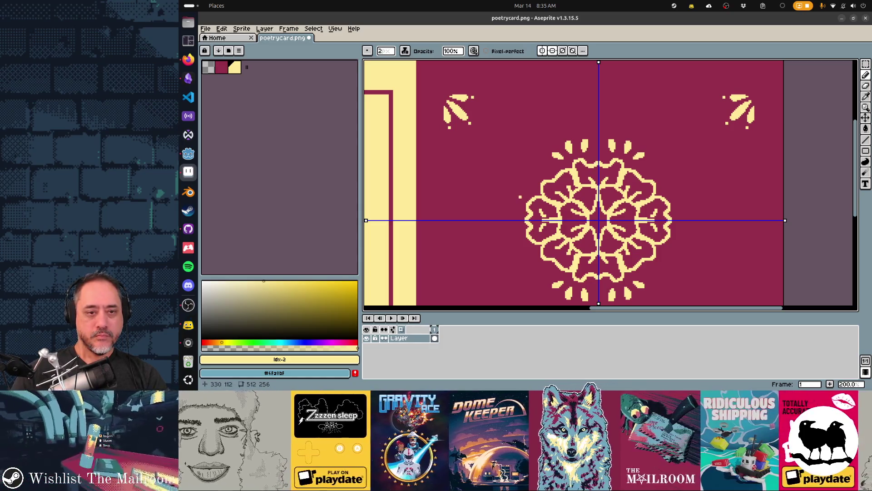
{"action": "left_click_drag", "start_coordinate": [520, 211], "coordinate": [510, 211]}
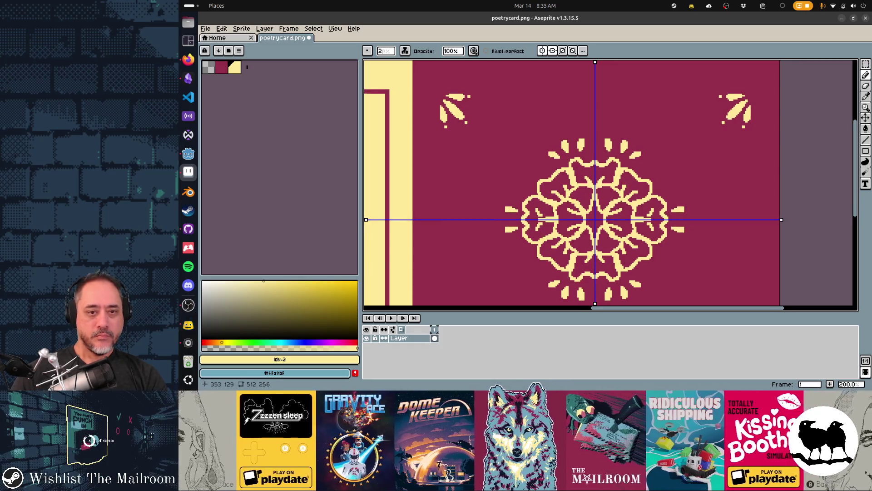
{"action": "scroll", "coordinate": [527, 218], "scroll_direction": "down", "scroll_amount": 1}
{"action": "left_click_drag", "start_coordinate": [518, 162], "coordinate": [516, 136]}
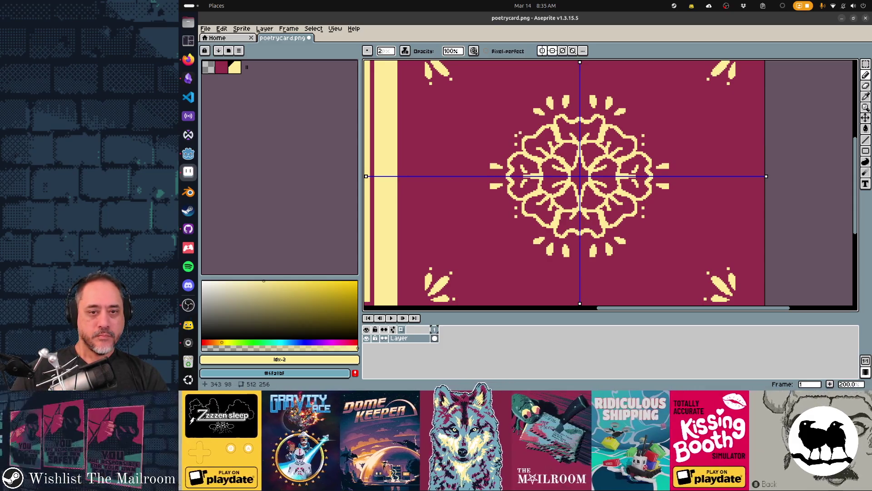
{"action": "scroll", "coordinate": [574, 232], "scroll_direction": "down", "scroll_amount": 1}
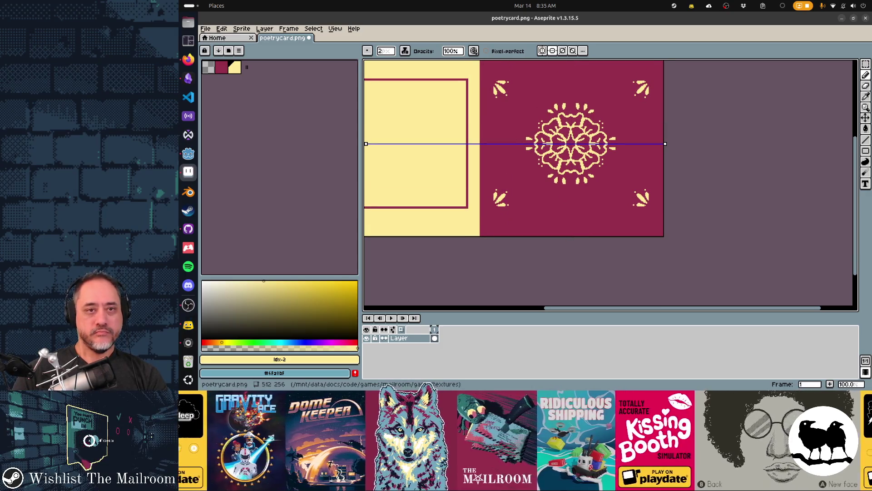
{"action": "left_click_drag", "start_coordinate": [569, 212], "coordinate": [610, 242]}
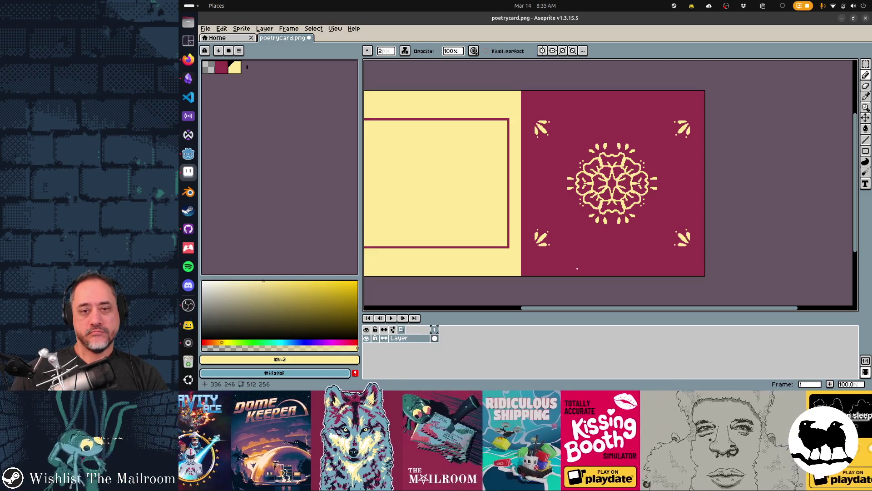
Save poetrycard.png with Ctrl+S
{"action": "key", "text": "ctrl+s"}
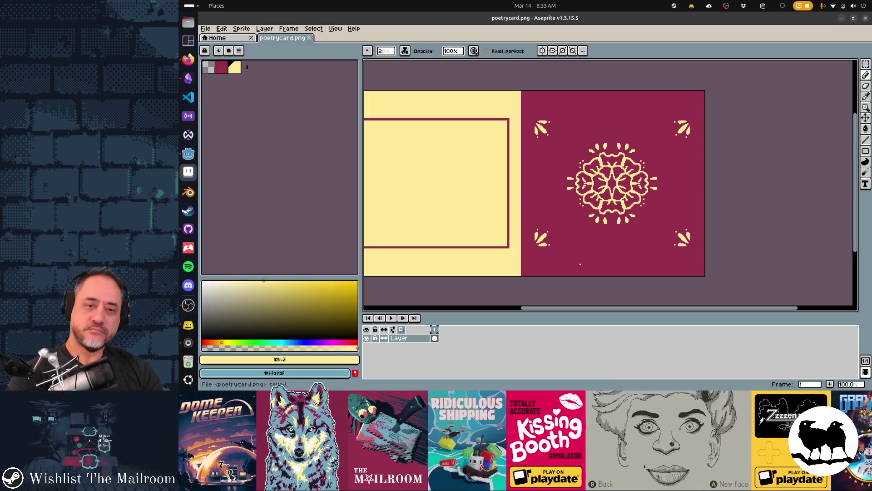
{"action": "scroll", "coordinate": [374, 159], "scroll_direction": "up", "scroll_amount": 2}
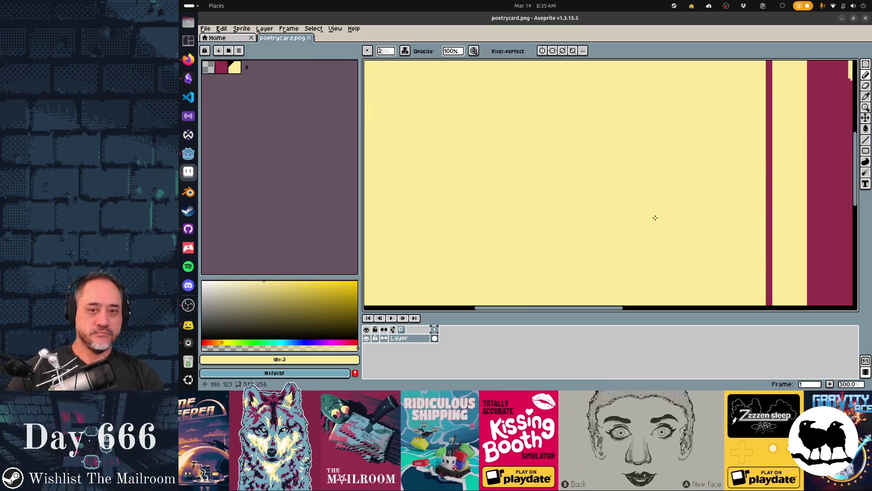
{"action": "scroll", "coordinate": [655, 218], "scroll_direction": "down", "scroll_amount": 4}
{"action": "key", "text": "alt+Tab"}
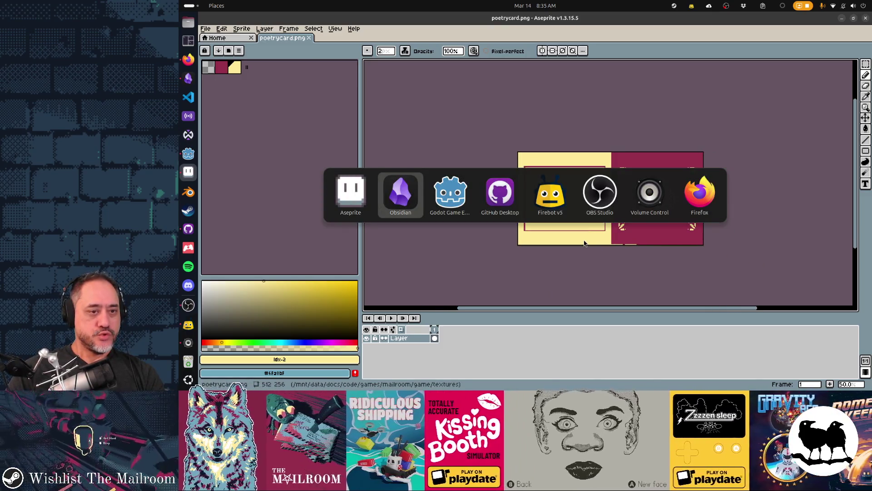
Enter the commit summary 'Change flourish on poetry note', correcting the misspelled words
{"action": "key", "text": "Tab"}
{"action": "key", "text": "Tab"}
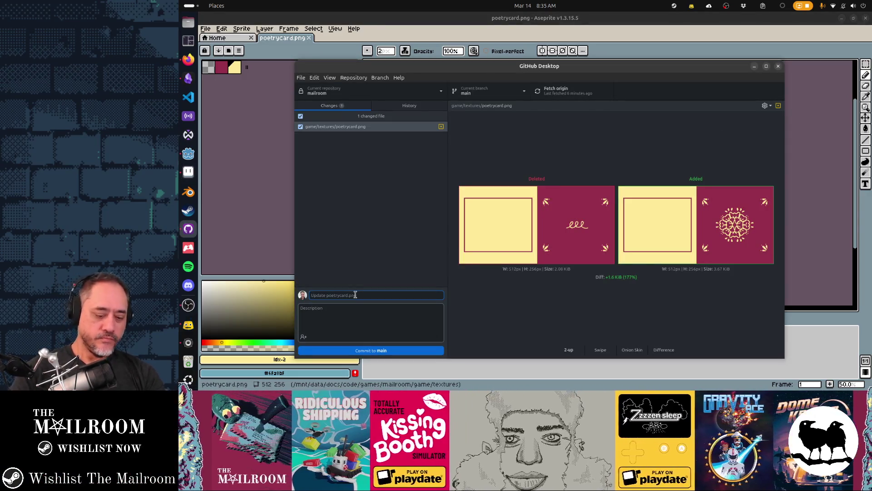
{"action": "type", "text": "Change fluorish on ba"}
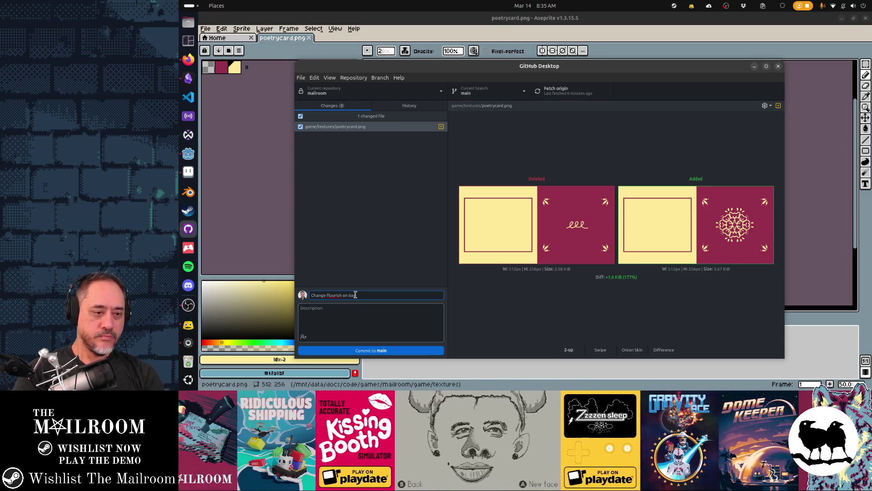
{"action": "type", "text": "oetry note"}
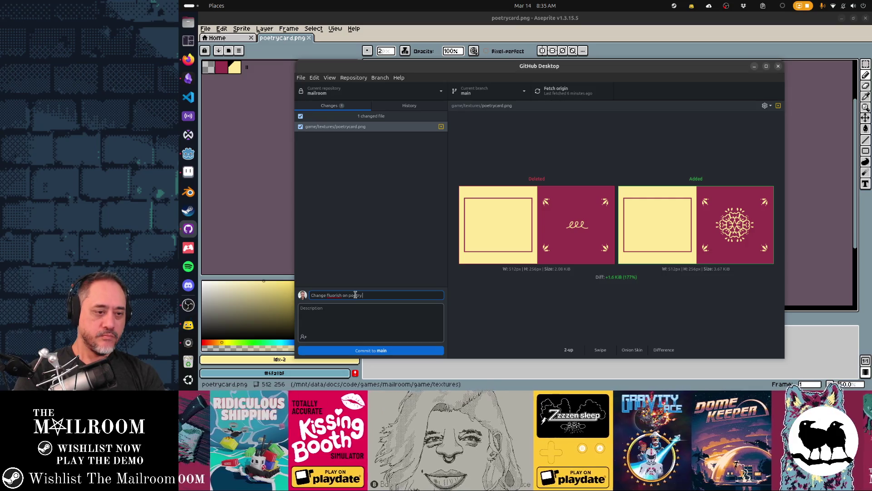
{"action": "left_click", "coordinate": [334, 295]}
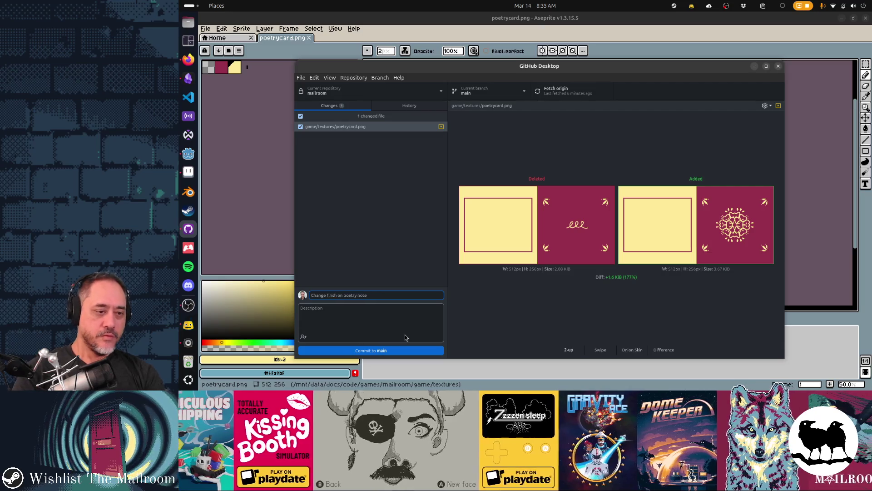
{"action": "key", "text": "BackSpace"}
{"action": "key", "text": "BackSpace"}
{"action": "type", "text": "ou"}
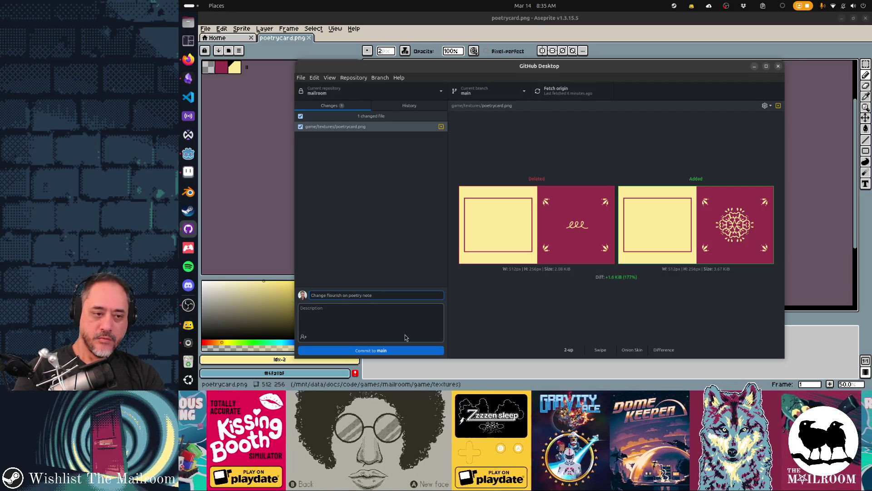
Commit the poetrycard.png change to main and push it to origin
{"action": "left_click", "coordinate": [407, 350]}
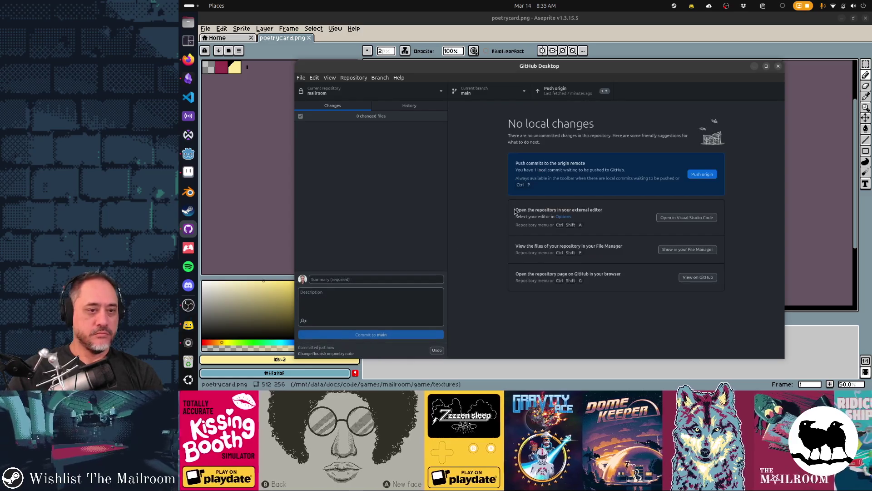
{"action": "left_click", "coordinate": [572, 97]}
{"action": "key", "text": "alt+Tab"}
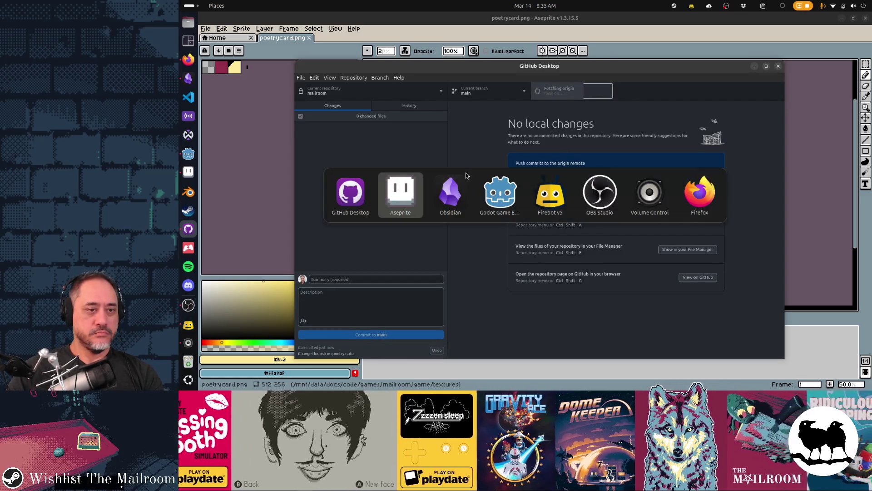
Check off 'Change poetry flourish on back of card' on the Gamedev TODO board
{"action": "key", "text": "alt+Tab"}
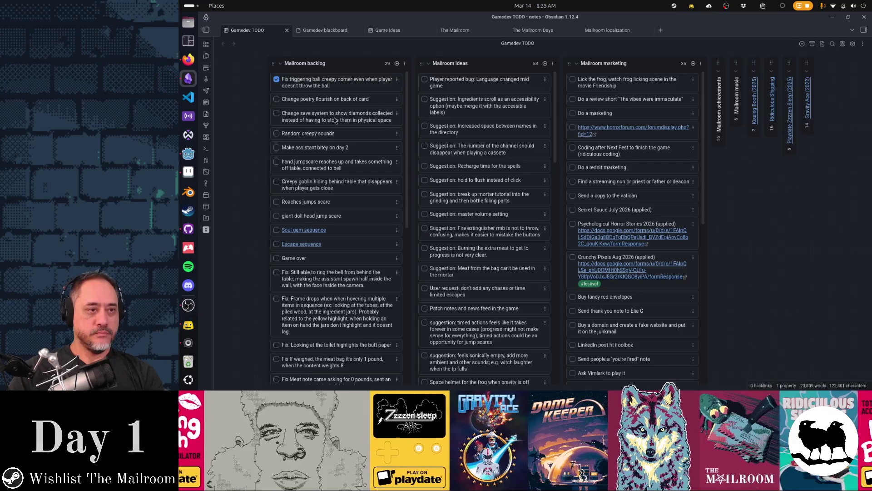
{"action": "left_click", "coordinate": [277, 99]}
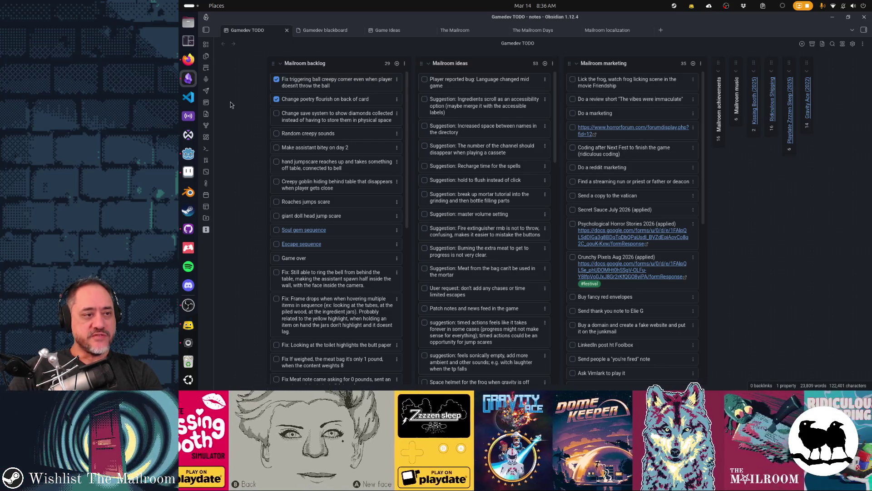
{"action": "left_click", "coordinate": [188, 154]}
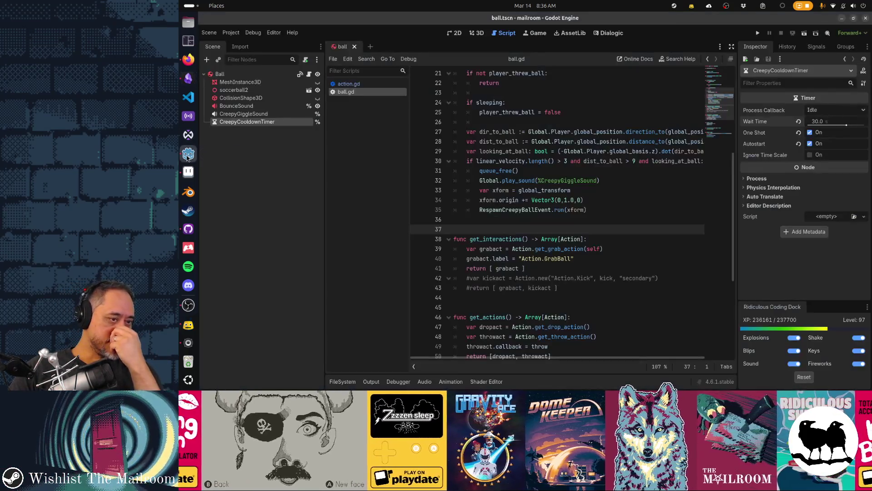
Close the ball.gd and action.gd script tabs and the ball scene tab in Godot
{"action": "middle_click", "coordinate": [356, 92]}
{"action": "middle_click", "coordinate": [353, 85]}
{"action": "left_click", "coordinate": [354, 47]}
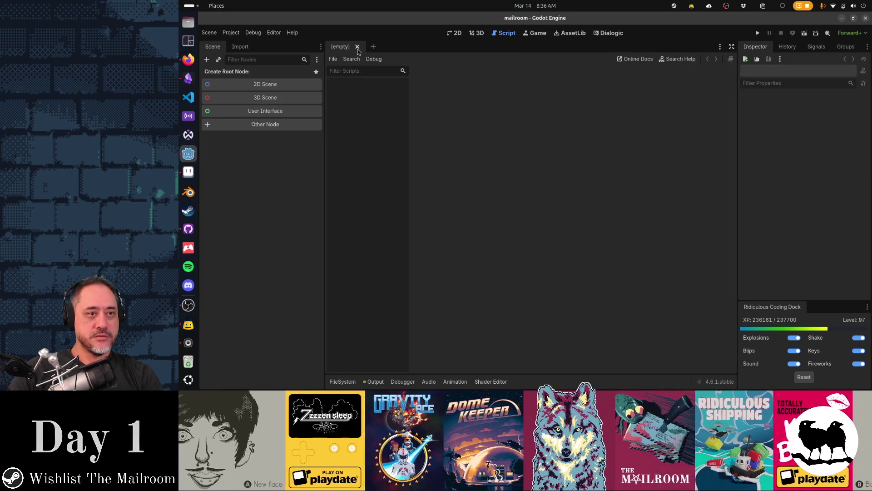
{"action": "key", "text": "alt+Tab"}
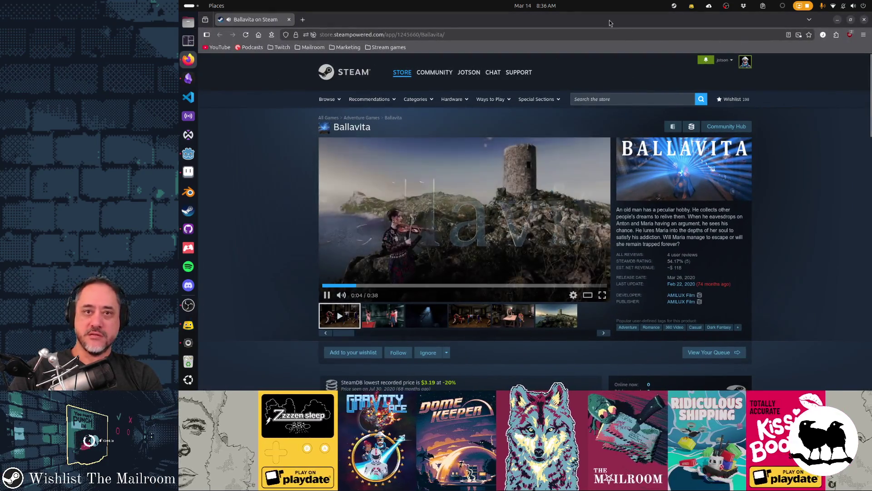
Pause the Ballavita trailer on its Steam page and mute its sound
{"action": "left_click", "coordinate": [500, 191]}
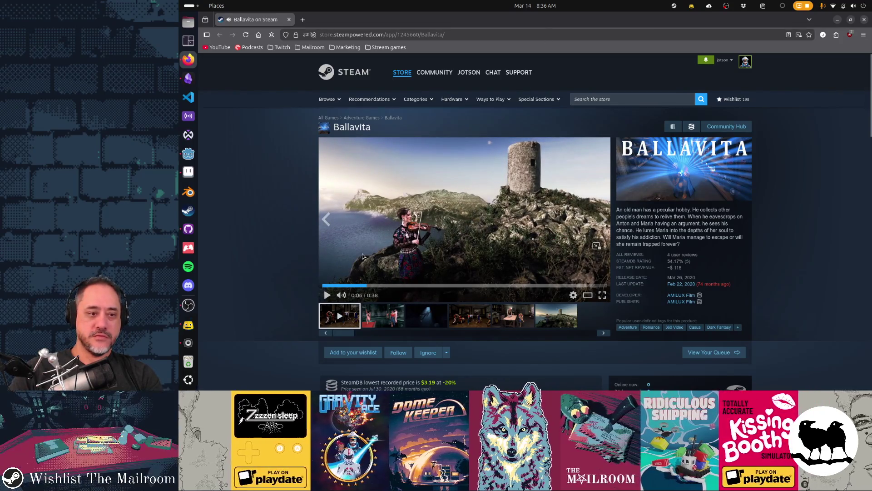
{"action": "left_click", "coordinate": [340, 296]}
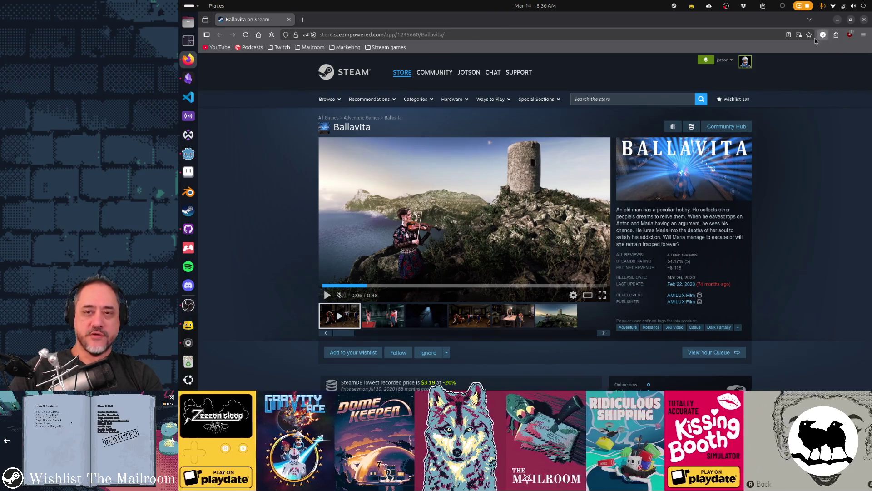
{"action": "key", "text": "alt+Tab"}
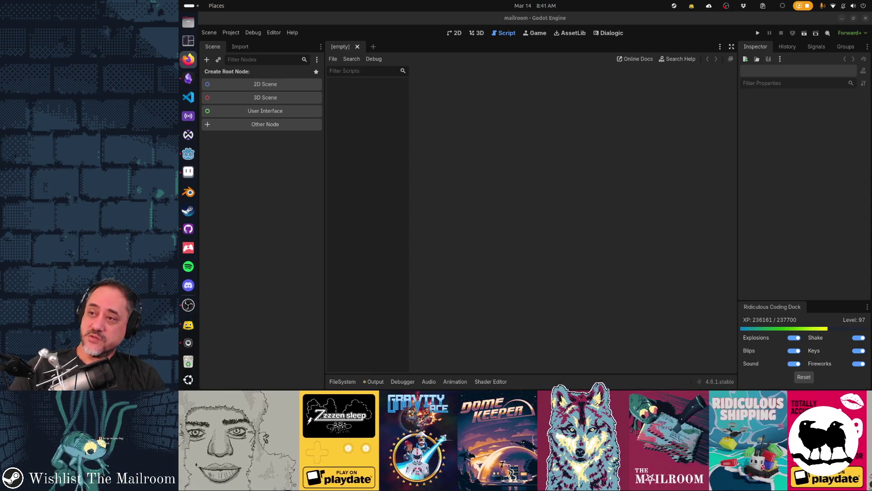
{"action": "key", "text": "alt+Tab"}
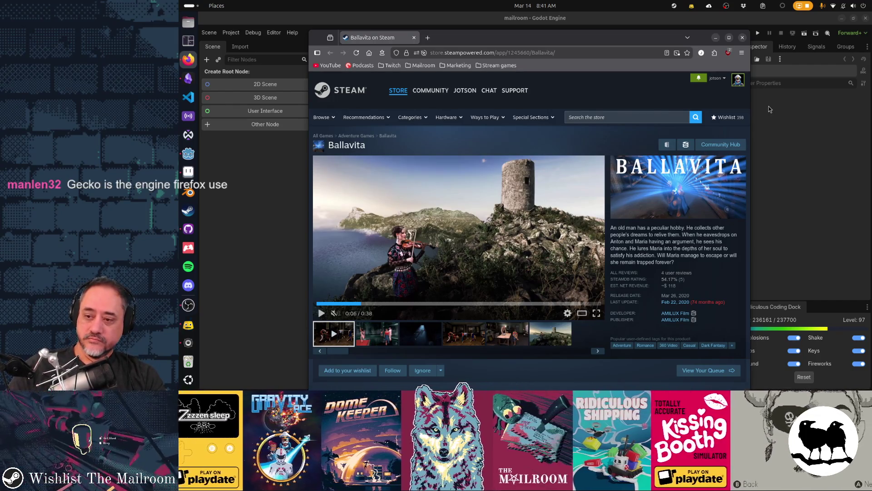
Open main.gd through the quick file search for 'main'
{"action": "left_click", "coordinate": [613, 18]}
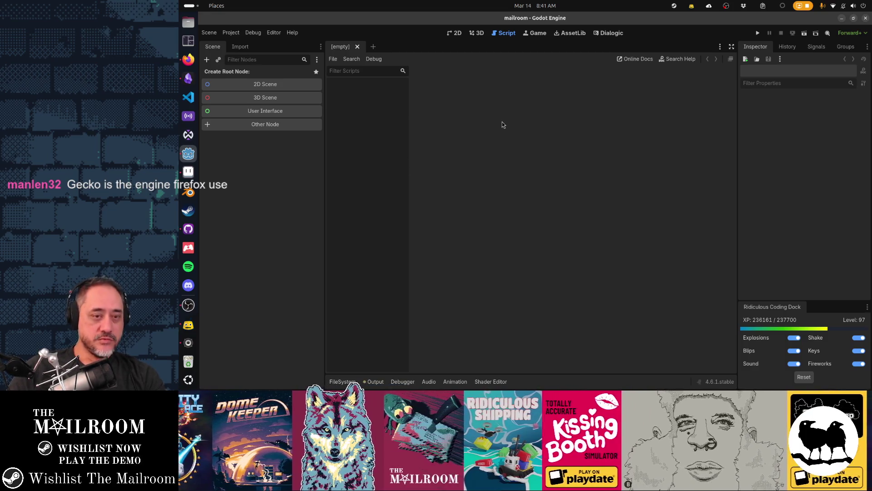
{"action": "key", "text": "shift+alt+o"}
{"action": "type", "text": "main.gd"}
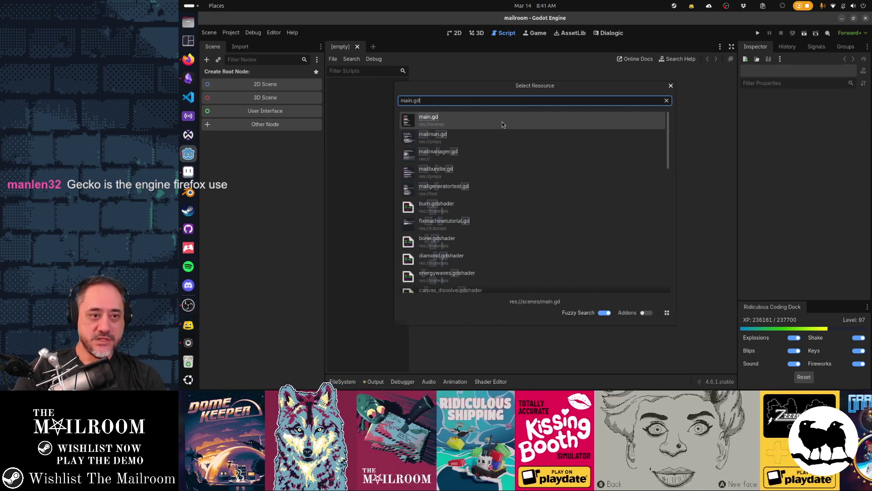
{"action": "key", "text": "Return"}
Search main.gd for 'save' to reach the savefile check around line 120
{"action": "key", "text": "ctrl+f"}
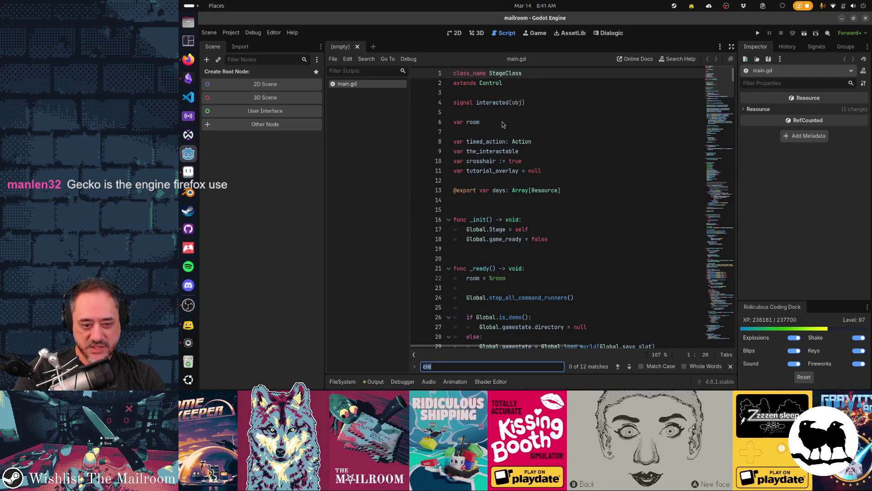
{"action": "type", "text": "save"}
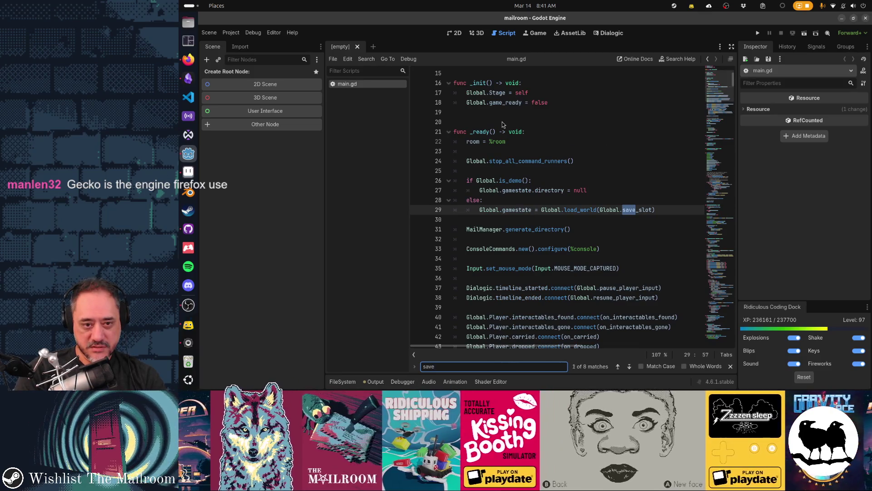
{"action": "key", "text": "Return"}
{"action": "key", "text": "Return"}
{"action": "key", "text": "Return"}
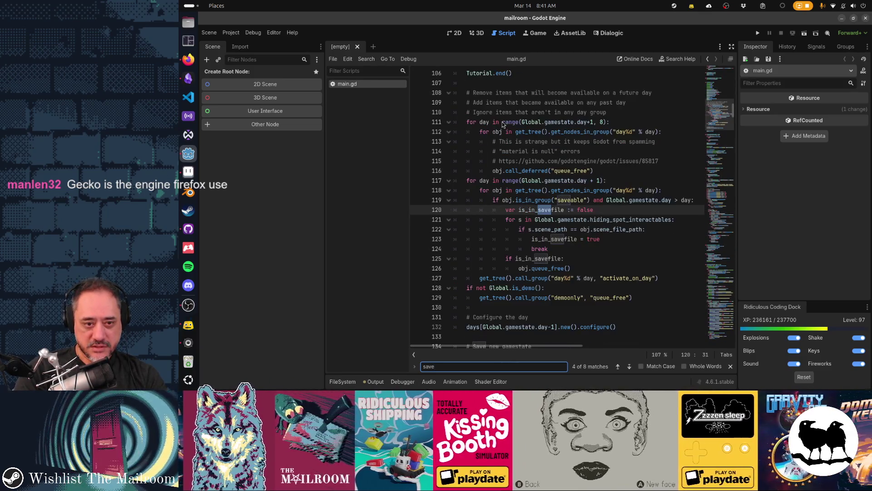
{"action": "key", "text": "Escape"}
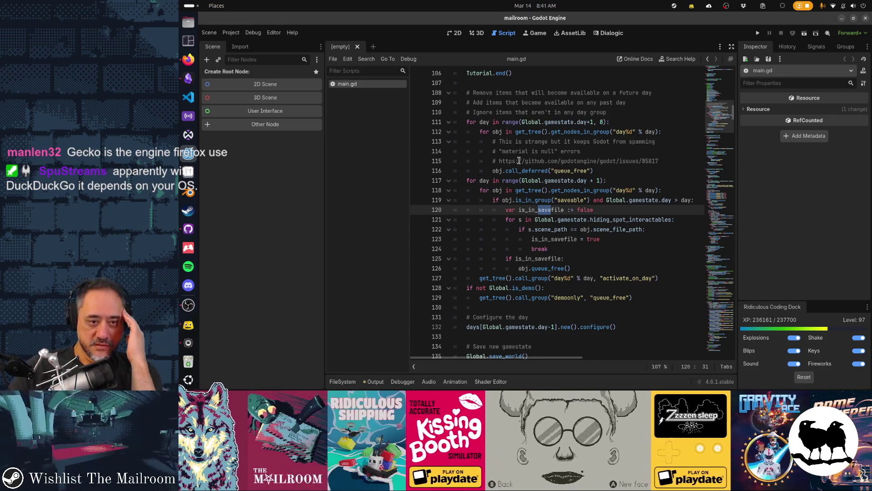
{"action": "scroll", "coordinate": [504, 132], "scroll_direction": "up", "scroll_amount": 7}
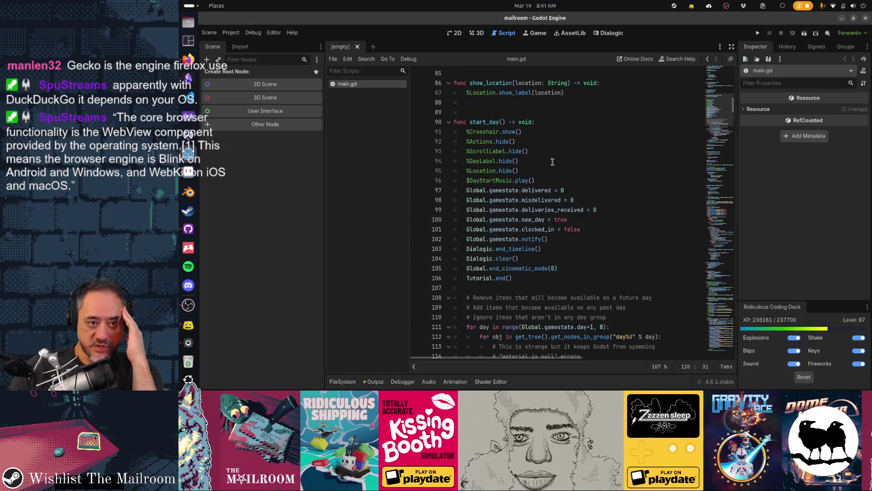
{"action": "scroll", "coordinate": [553, 162], "scroll_direction": "down", "scroll_amount": 7}
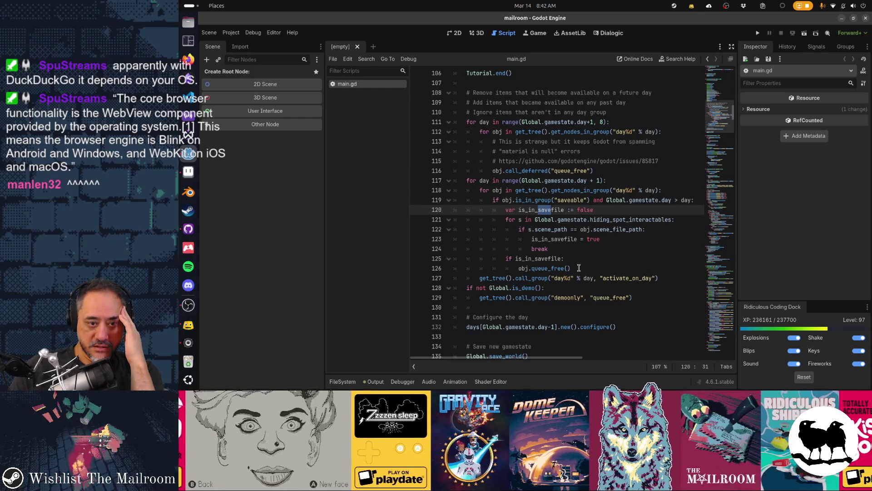
Toggle a bookmark with Ctrl+Alt+B on main.gd line 117, the loop over days
{"action": "mouse_move", "coordinate": [579, 268]}
{"action": "left_mouse_down"}
{"action": "mouse_move", "coordinate": [522, 259]}
{"action": "mouse_move", "coordinate": [506, 218]}
{"action": "left_mouse_up"}
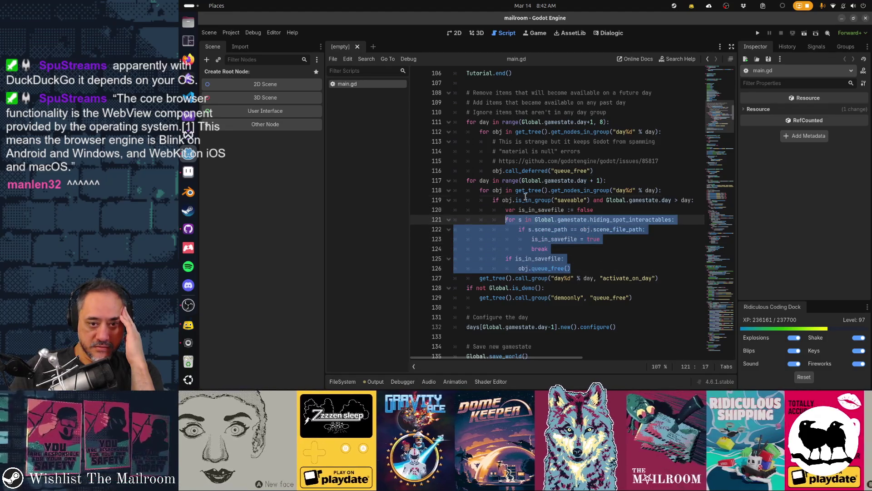
{"action": "left_click", "coordinate": [525, 200]}
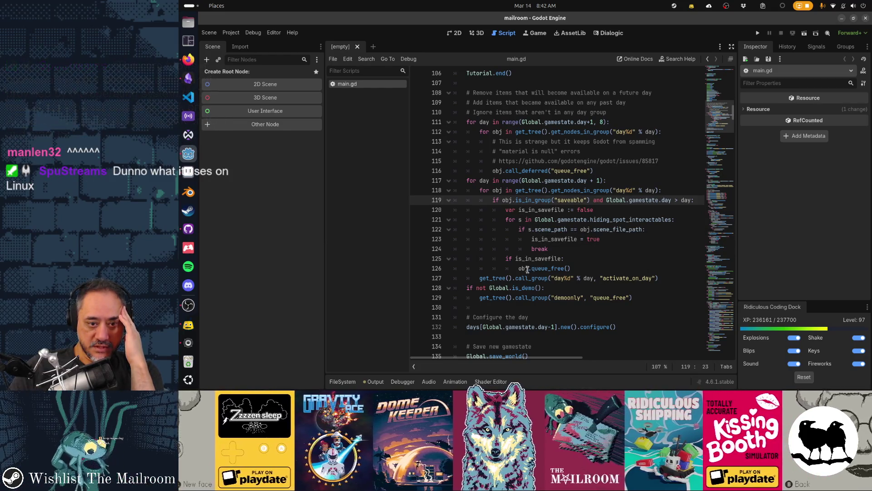
{"action": "scroll", "coordinate": [581, 269], "scroll_direction": "down", "scroll_amount": 2}
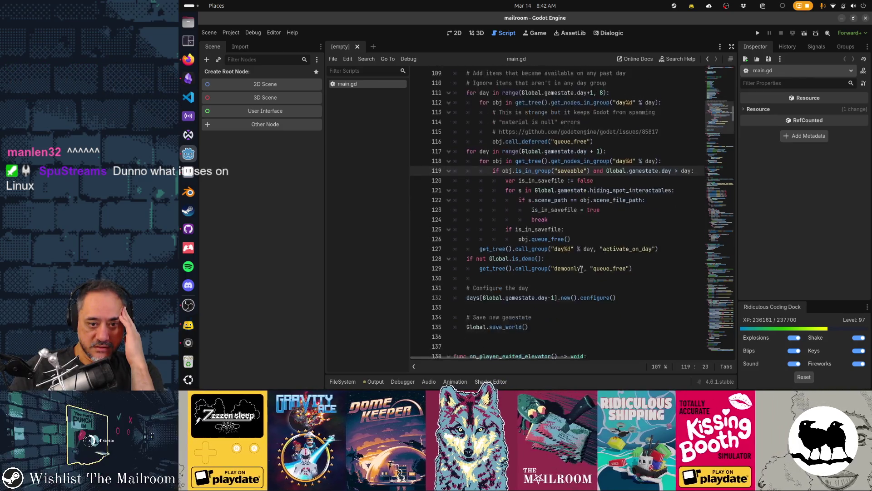
{"action": "scroll", "coordinate": [582, 269], "scroll_direction": "down", "scroll_amount": 1}
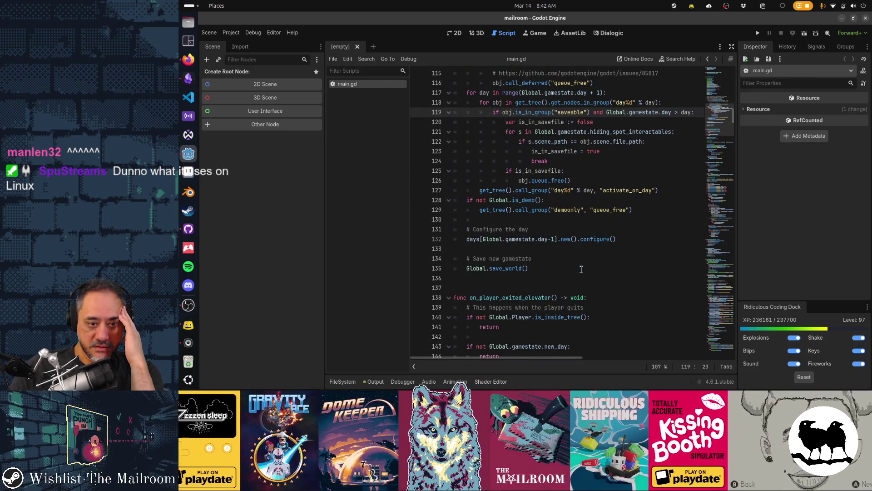
{"action": "scroll", "coordinate": [582, 269], "scroll_direction": "up", "scroll_amount": 2}
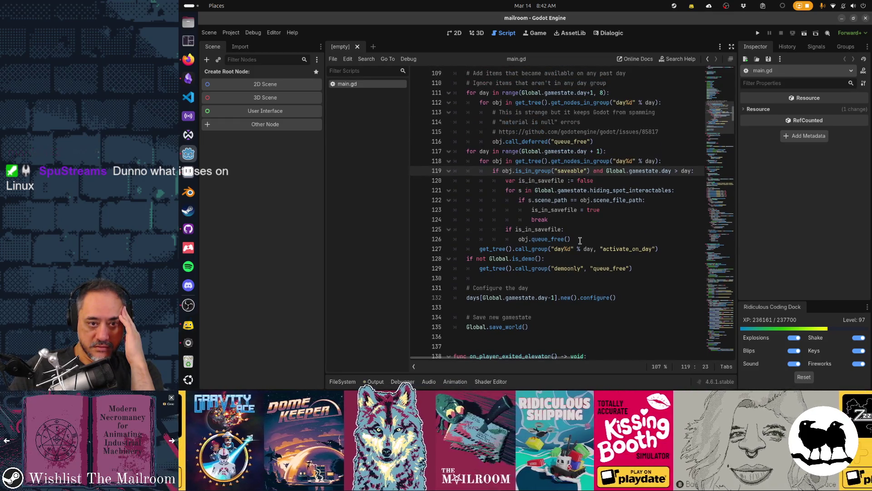
{"action": "key", "text": "Up"}
{"action": "key", "text": "Up"}
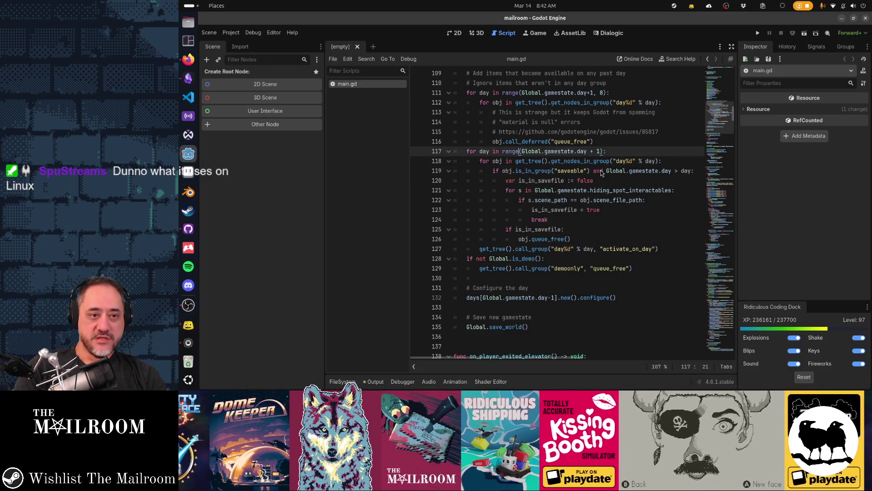
{"action": "key", "text": "ctrl+alt+b"}
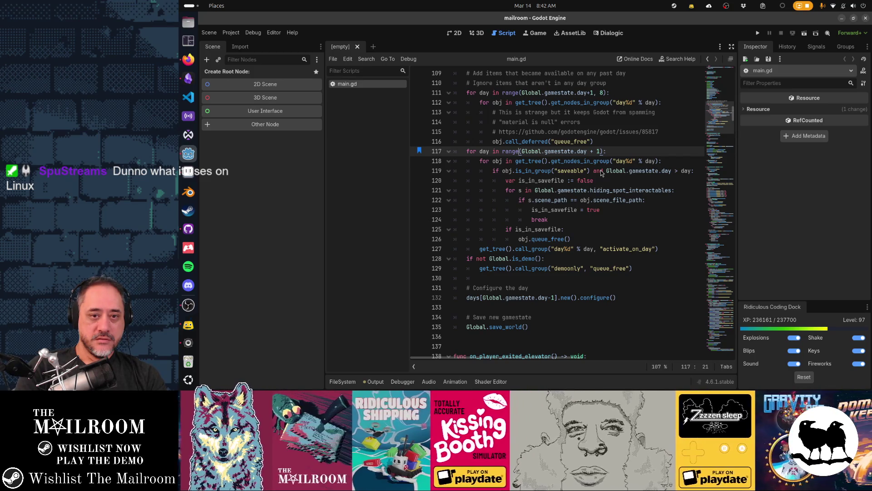
Correct the in-file search term to 'saveable' and close the find bar
{"action": "key", "text": "ctrl+f"}
{"action": "type", "text": "saceable"}
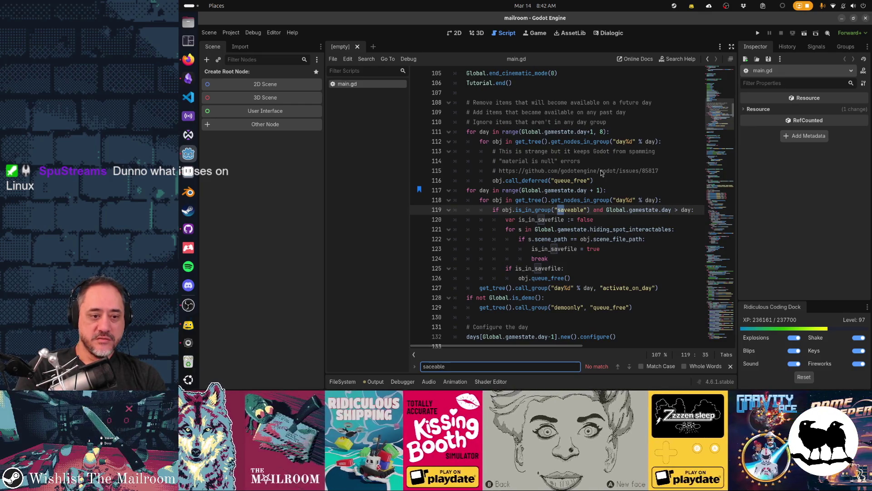
{"action": "key", "text": "Left"}
{"action": "key", "text": "Left"}
{"action": "key", "text": "Left"}
{"action": "key", "text": "BackSpace"}
{"action": "type", "text": "v"}
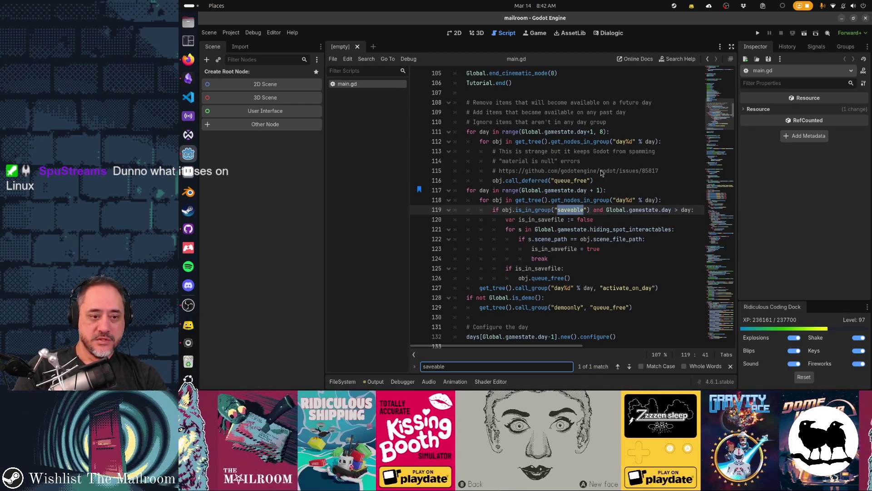
{"action": "key", "text": "Escape"}
Run a project-wide Find in Files for 'saveable', finding its one match in main.gd
{"action": "key", "text": "ctrl+shift+f"}
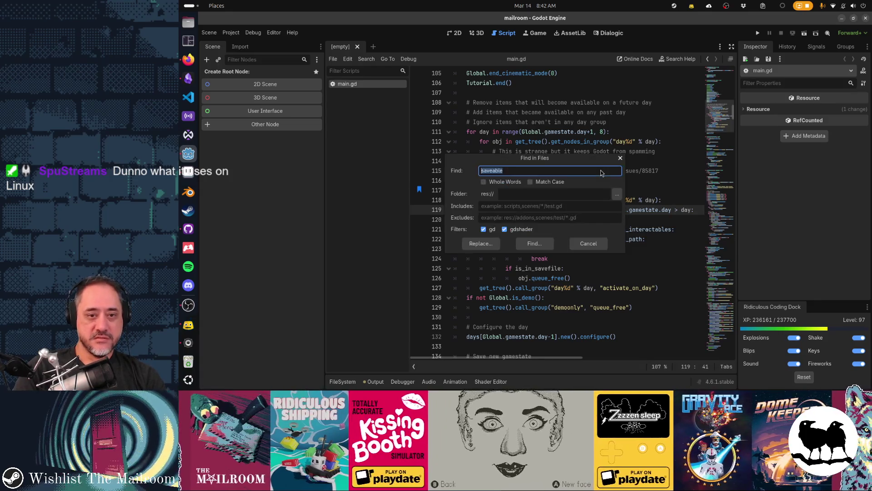
{"action": "key", "text": "Return"}
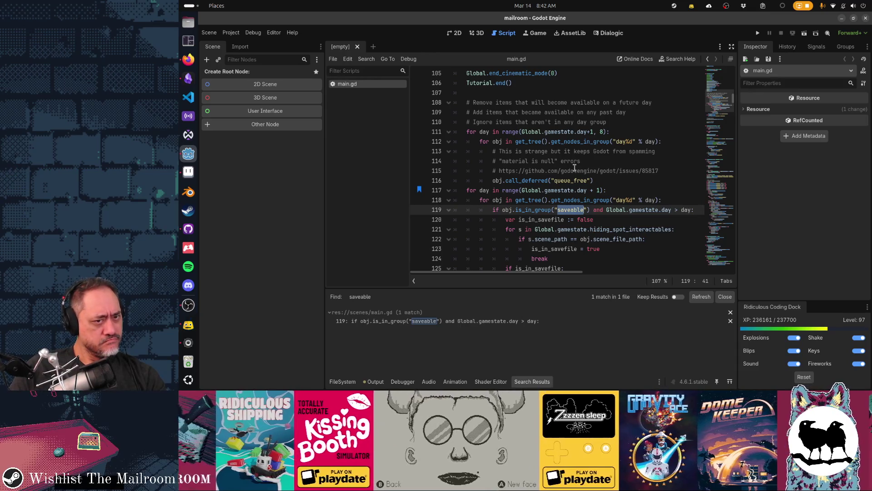
{"action": "scroll", "coordinate": [575, 167], "scroll_direction": "down", "scroll_amount": 3}
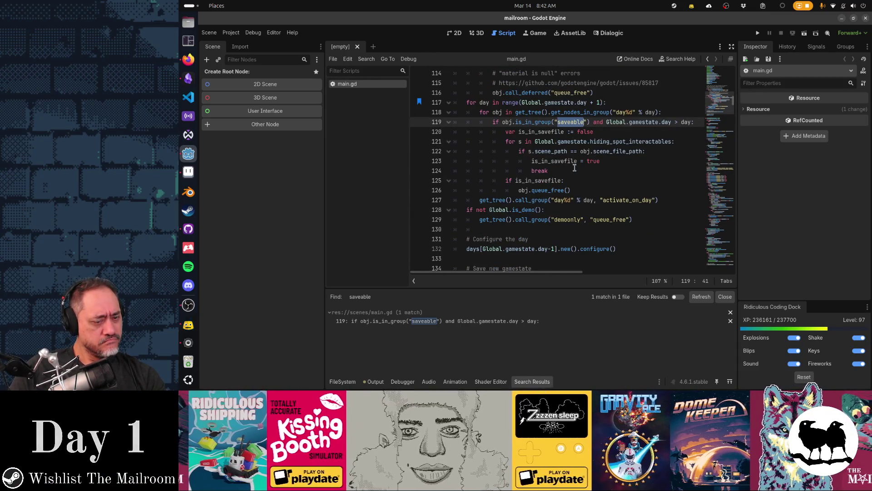
{"action": "key", "text": "ctrl+shift+f"}
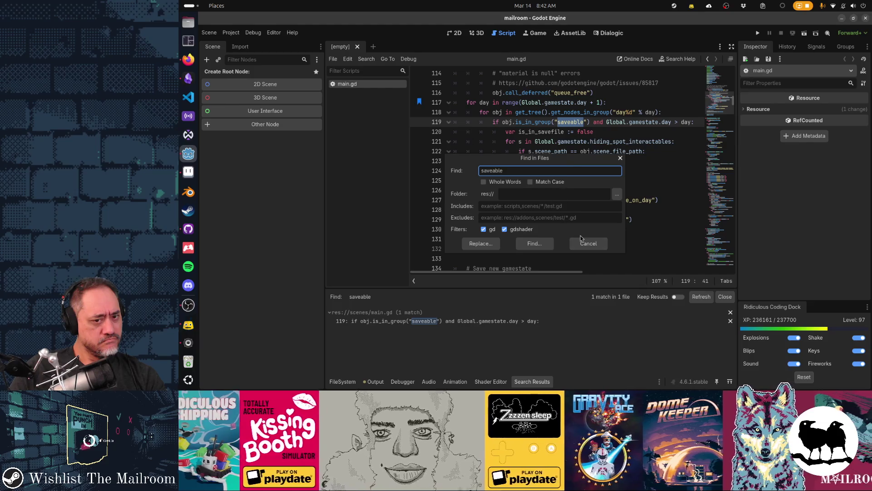
{"action": "left_click", "coordinate": [528, 247]}
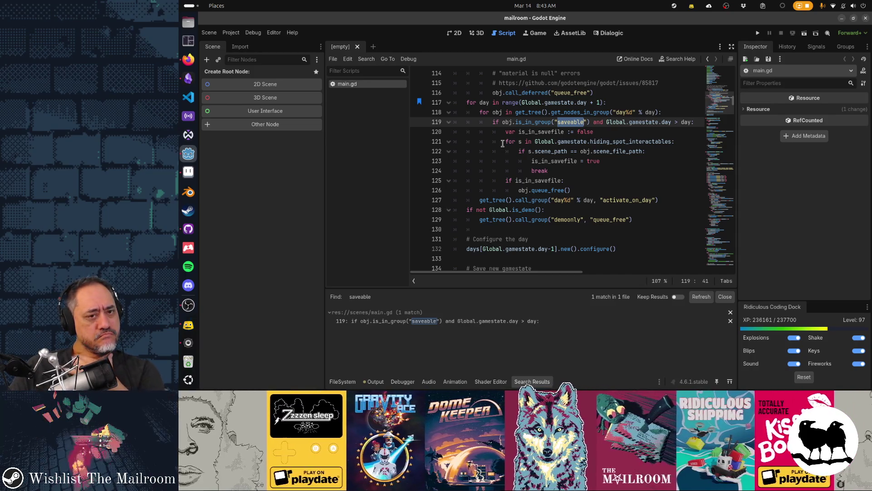
Scroll through main.gd and jump to the save_world function definition in global.gd
{"action": "scroll", "coordinate": [502, 143], "scroll_direction": "up", "scroll_amount": 3}
{"action": "scroll", "coordinate": [502, 143], "scroll_direction": "up", "scroll_amount": 3}
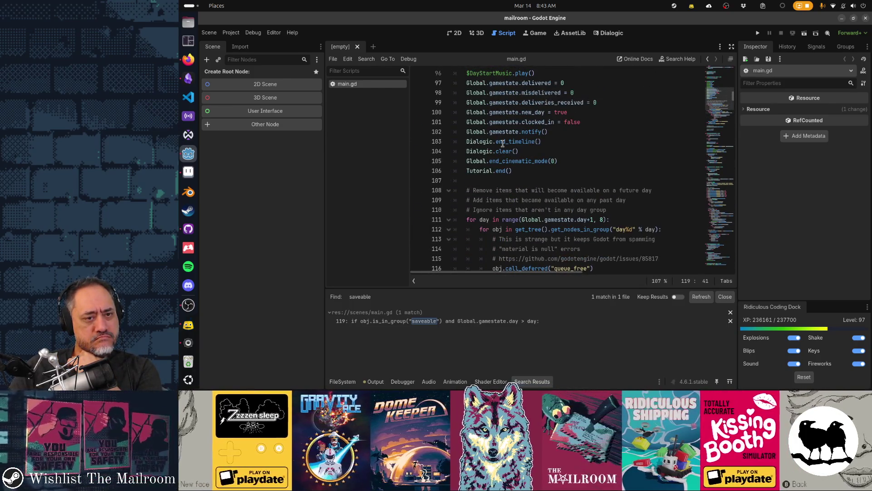
{"action": "scroll", "coordinate": [503, 144], "scroll_direction": "down", "scroll_amount": 6}
{"action": "scroll", "coordinate": [502, 143], "scroll_direction": "down", "scroll_amount": 1}
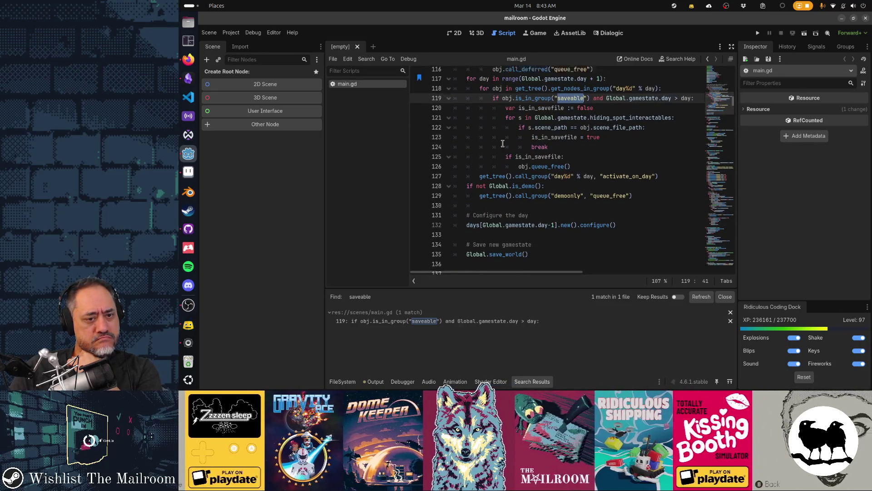
{"action": "scroll", "coordinate": [505, 172], "scroll_direction": "down", "scroll_amount": 1}
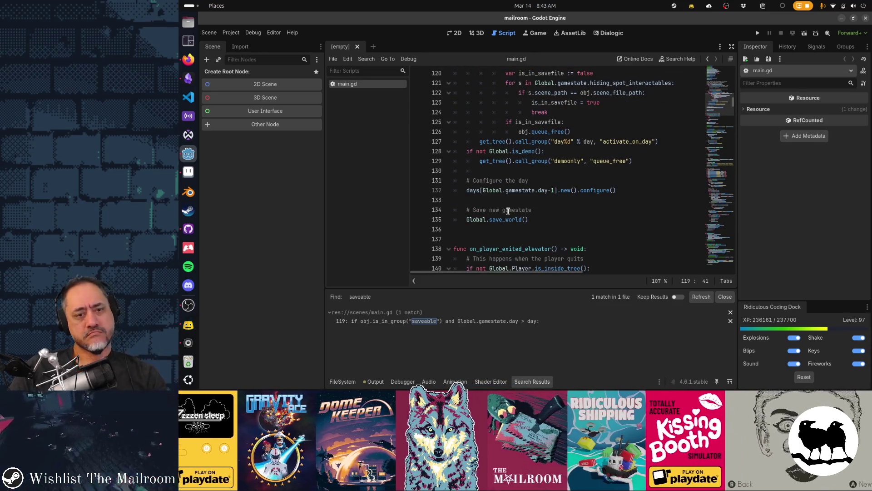
{"action": "left_click", "coordinate": [505, 219], "text": "ctrl"}
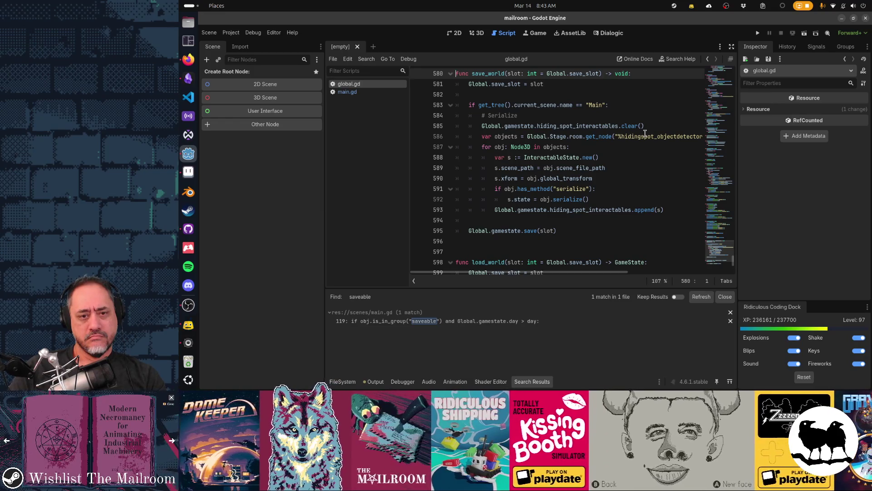
Select hiding_spot_interactables on global.gd line 593 and search for it in main.gd
{"action": "left_click", "coordinate": [672, 208]}
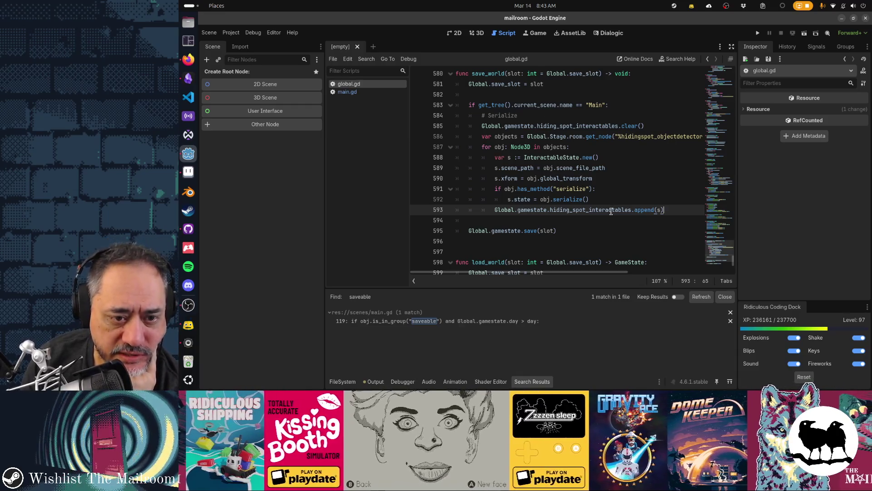
{"action": "double_click", "coordinate": [629, 208]}
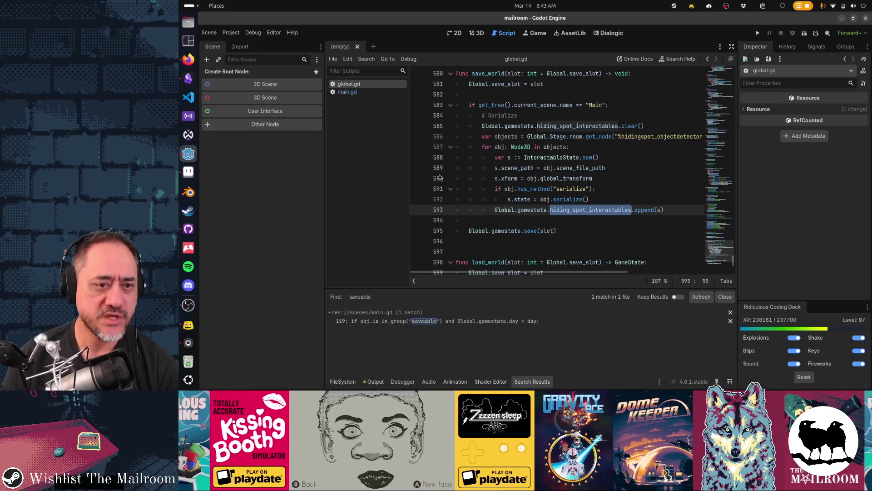
{"action": "left_click", "coordinate": [348, 92]}
{"action": "key", "text": "ctrl+f"}
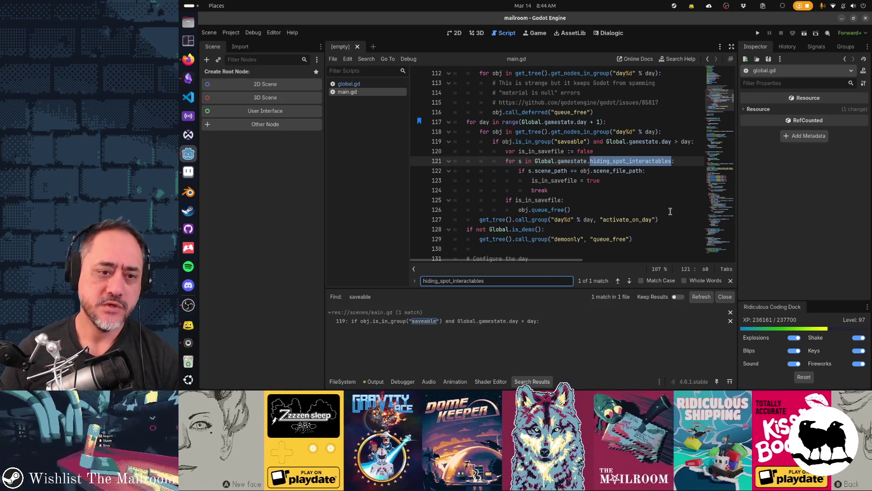
Compare main.gd's day loop with global.gd's serialization loop on lines 584–593
{"action": "left_click", "coordinate": [583, 208]}
{"action": "mouse_move", "coordinate": [574, 206]}
{"action": "left_mouse_down"}
{"action": "mouse_move", "coordinate": [523, 103]}
{"action": "mouse_move", "coordinate": [522, 131]}
{"action": "left_mouse_up"}
{"action": "left_click", "coordinate": [359, 84]}
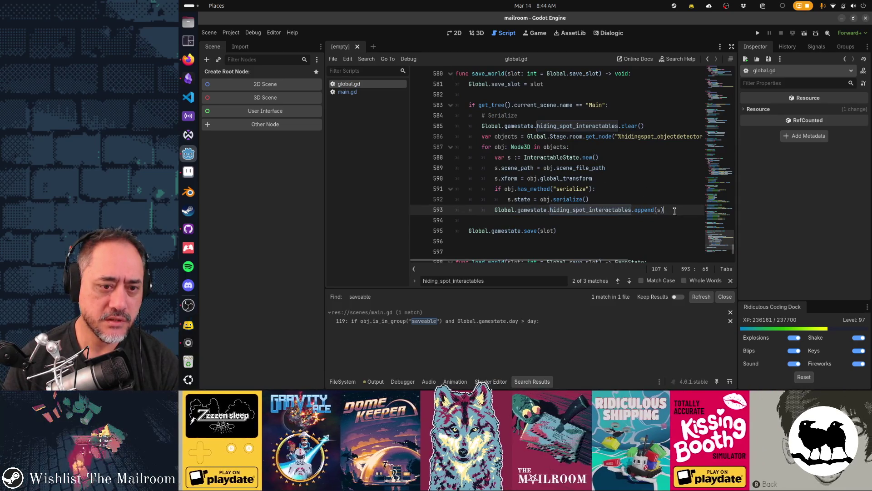
{"action": "left_click_drag", "start_coordinate": [664, 210], "coordinate": [535, 158]}
{"action": "left_click_drag", "start_coordinate": [491, 132], "coordinate": [473, 115]}
{"action": "left_click", "coordinate": [650, 160]}
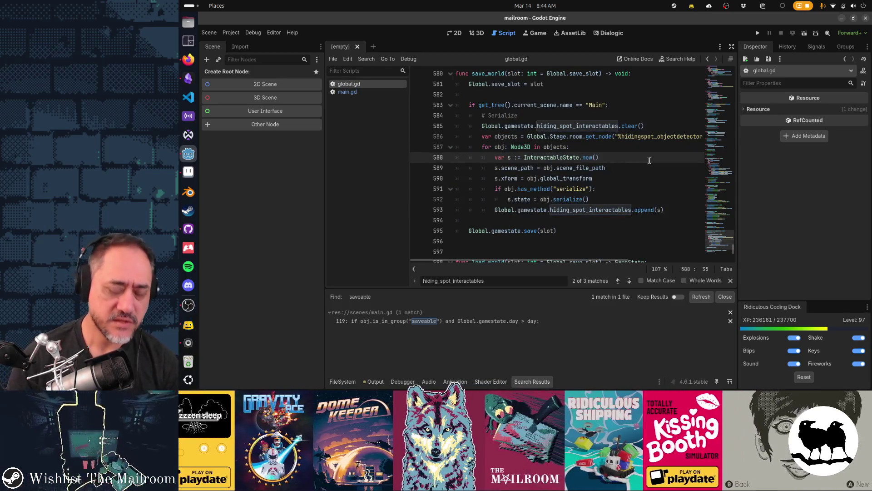
{"action": "key", "text": "ctrl+shift+f"}
Search the project for hiding_spot_interactables and select its occurrences from line 593
{"action": "type", "text": "hiding_"}
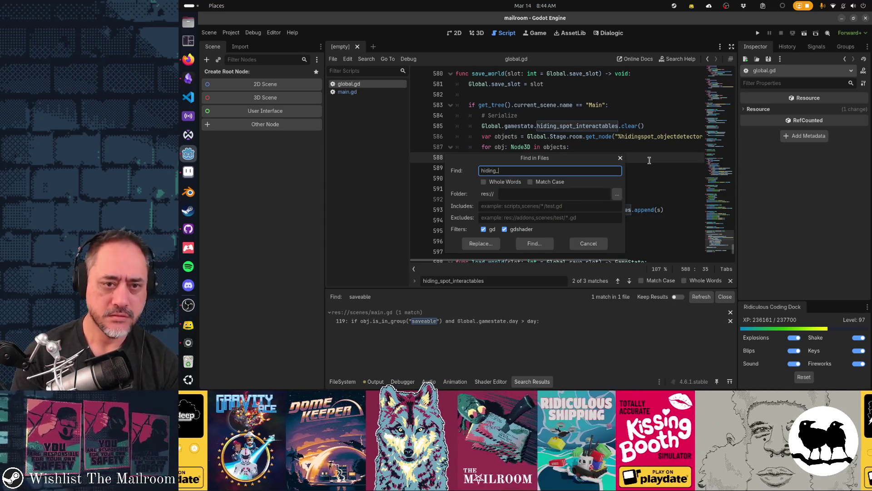
{"action": "type", "text": "spot_interactabl"}
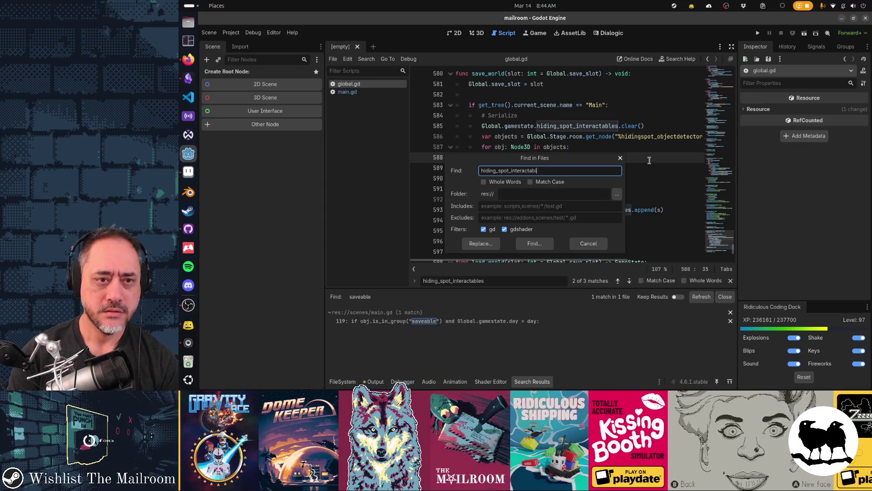
{"action": "type", "text": "ables"}
{"action": "key", "text": "Return"}
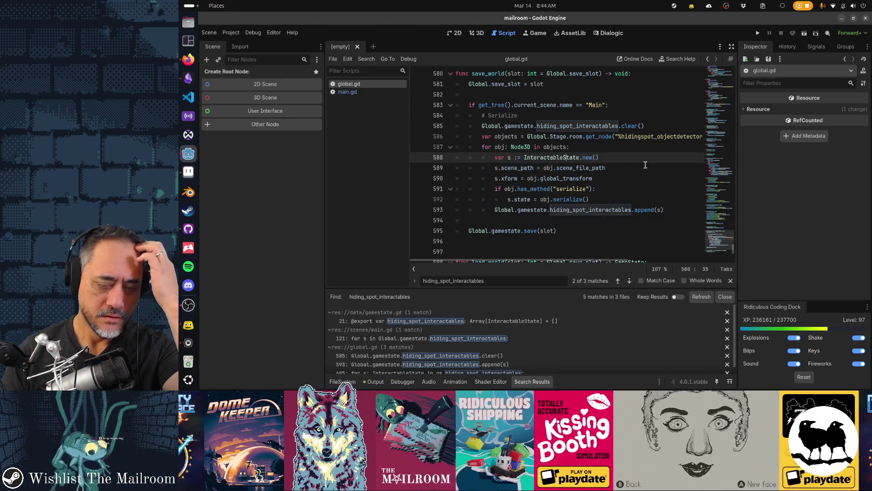
{"action": "left_click", "coordinate": [616, 210]}
{"action": "key", "text": "ctrl+d"}
{"action": "key", "text": "ctrl+d"}
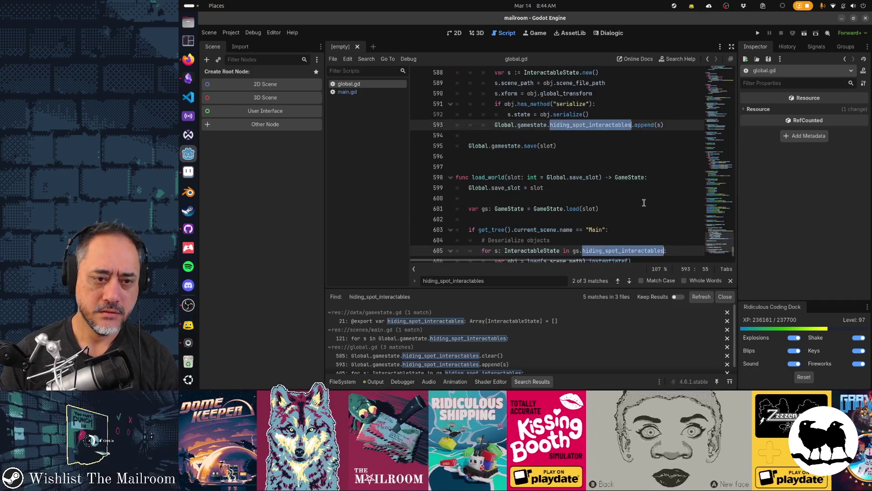
{"action": "scroll", "coordinate": [644, 202], "scroll_direction": "down", "scroll_amount": 3}
Select load_world's deserialization block (lines 602–609) and save_world's serialize block (585–593)
{"action": "left_click", "coordinate": [566, 210]}
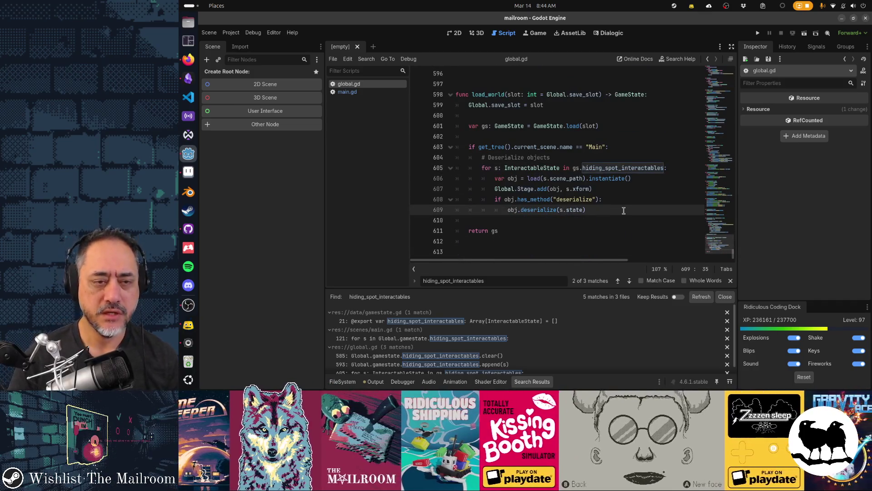
{"action": "scroll", "coordinate": [624, 211], "scroll_direction": "up", "scroll_amount": 3}
{"action": "left_click", "coordinate": [610, 241]}
{"action": "key", "text": "shift+Up"}
{"action": "key", "text": "shift+Up"}
{"action": "key", "text": "shift+Up"}
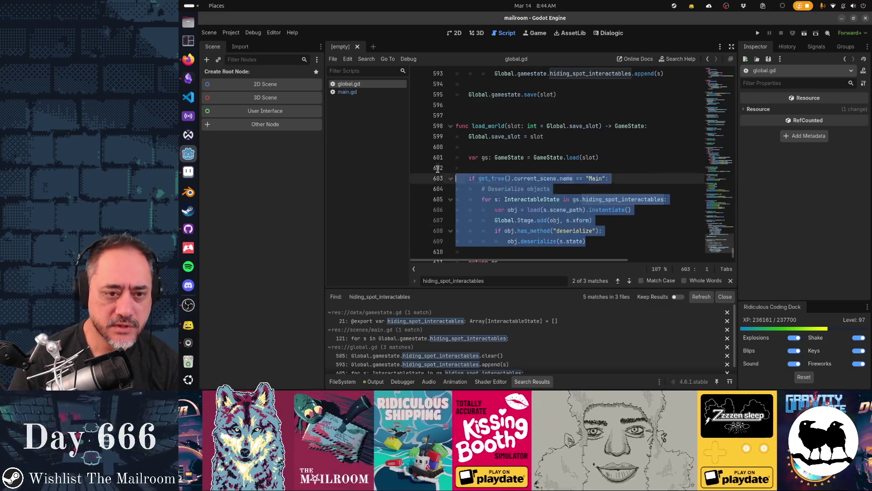
{"action": "scroll", "coordinate": [563, 189], "scroll_direction": "up", "scroll_amount": 5}
{"action": "left_click", "coordinate": [677, 231]}
{"action": "left_click_drag", "start_coordinate": [677, 231], "coordinate": [514, 150]}
Return to main.gd with the caret on line 117's day loop
{"action": "key", "text": "alt+Left"}
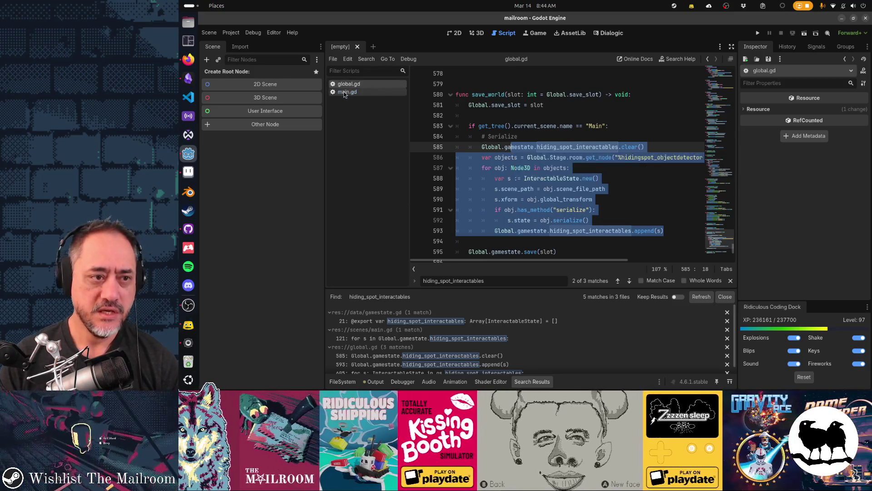
{"action": "left_click", "coordinate": [544, 121]}
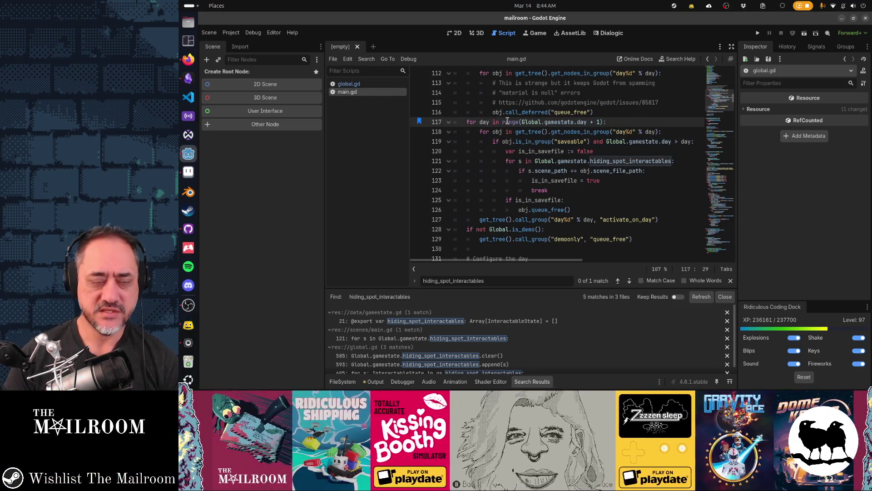
{"action": "mouse_move", "coordinate": [508, 121]}
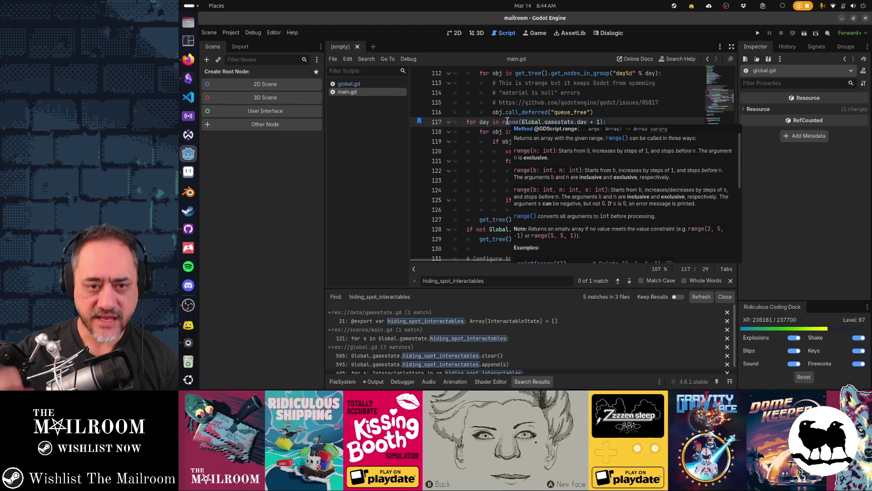
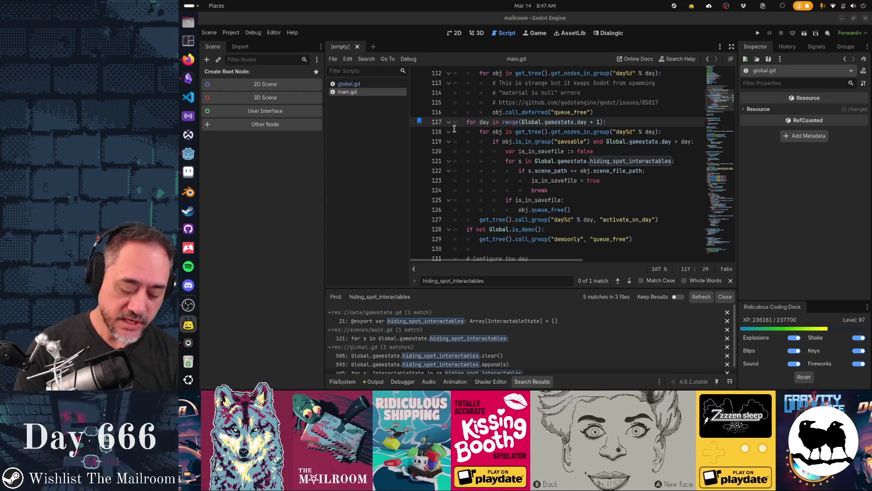
Open the gamestate.gd script through Quick Open by searching 'gamestate'
{"action": "left_click", "coordinate": [528, 132]}
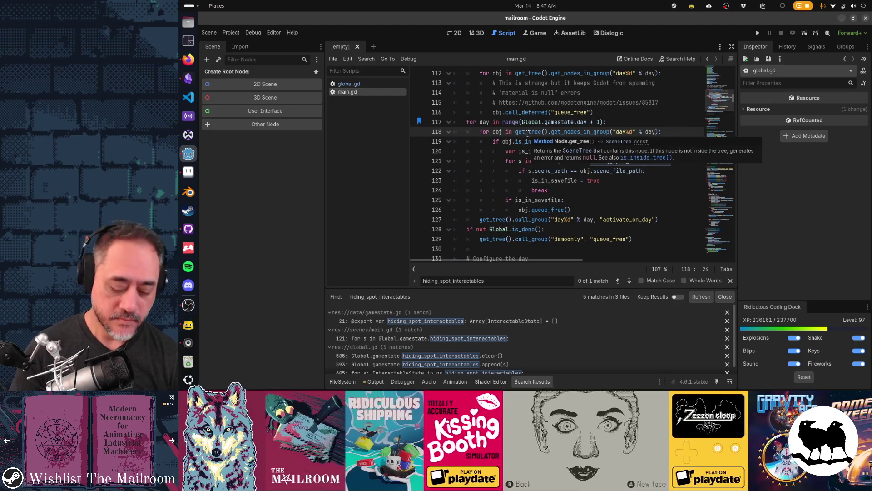
{"action": "key", "text": "shift+alt+o"}
{"action": "type", "text": "gamestate"}
{"action": "key", "text": "Return"}
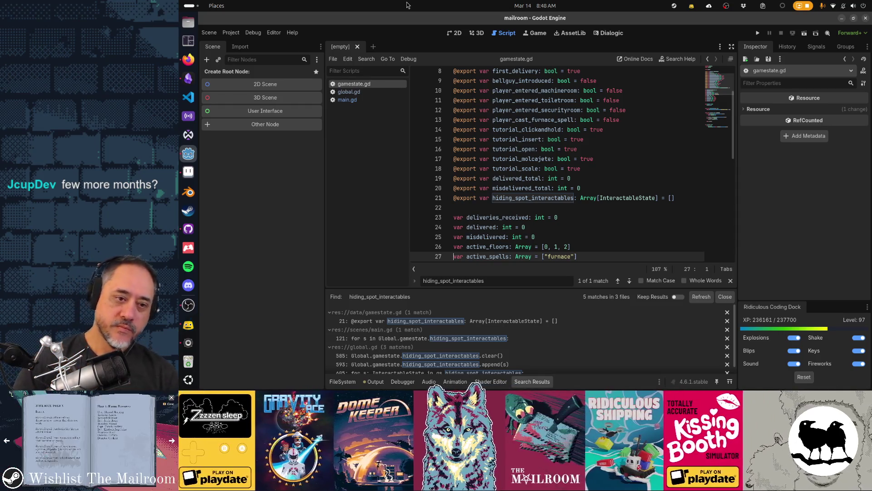
Cut the line 21 hiding_spot_interactables export, save gamestate.gd, and refresh the search results
{"action": "double_click", "coordinate": [560, 197]}
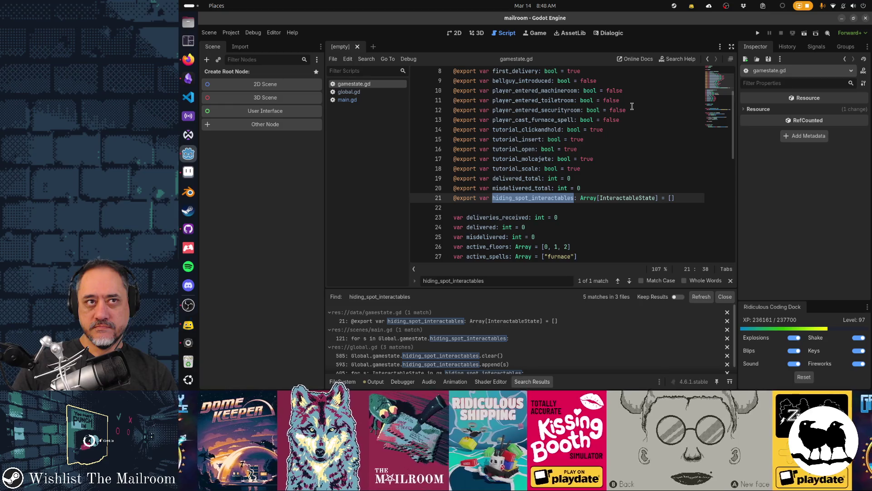
{"action": "key", "text": "ctrl+shift+f"}
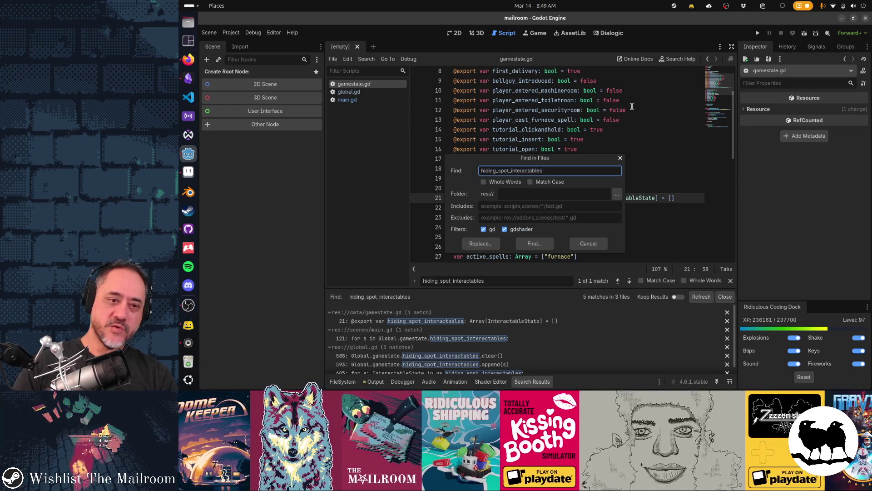
{"action": "key", "text": "Escape"}
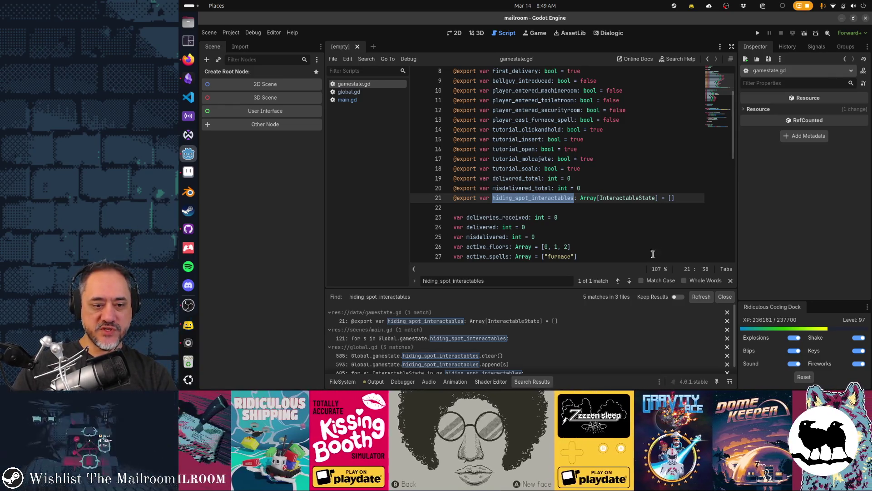
{"action": "scroll", "coordinate": [568, 355], "scroll_direction": "down", "scroll_amount": 1}
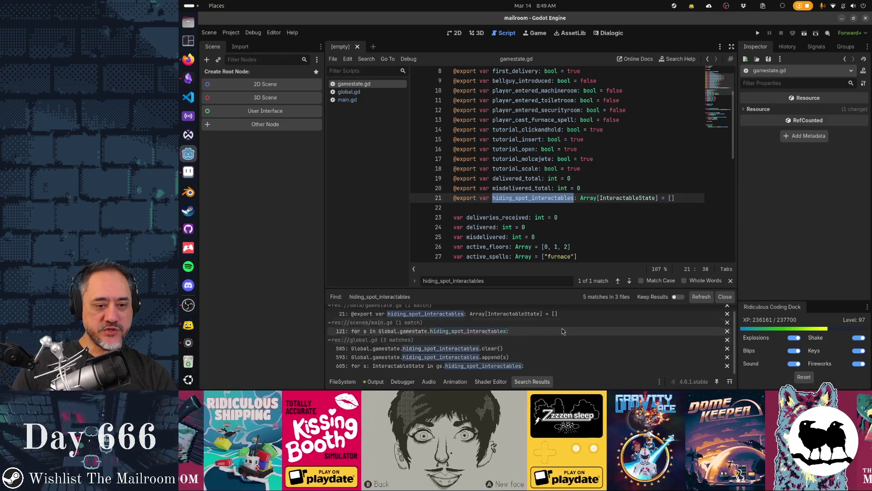
{"action": "left_click", "coordinate": [645, 198]}
{"action": "key", "text": "ctrl+x"}
{"action": "key", "text": "ctrl+s"}
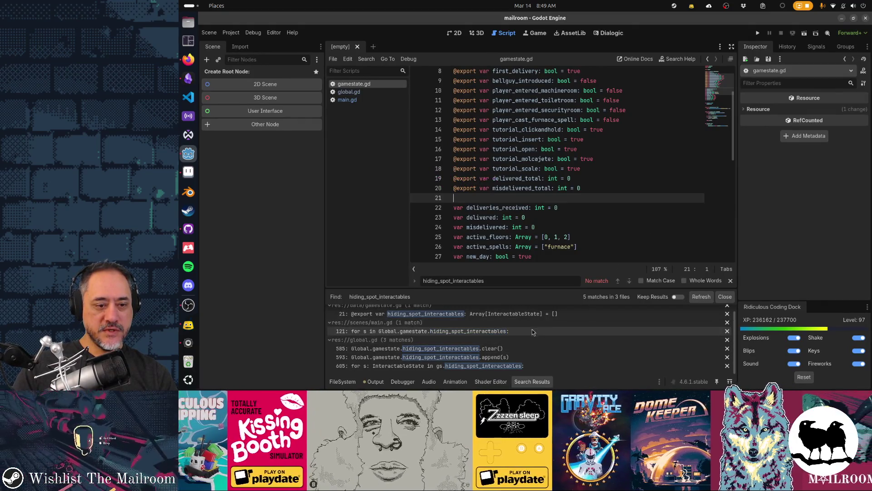
{"action": "left_click", "coordinate": [703, 298]}
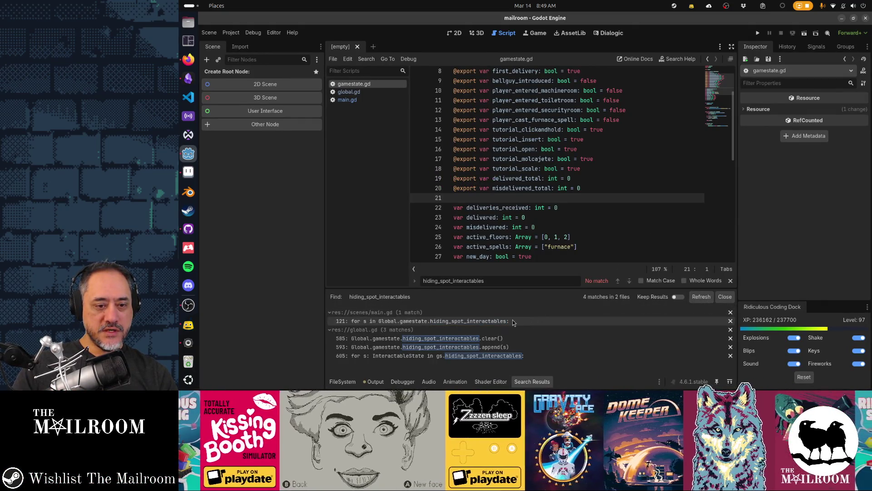
Open main.gd at the line 121 match and trial-cut lines 117–126, then undo it
{"action": "left_click", "coordinate": [517, 320]}
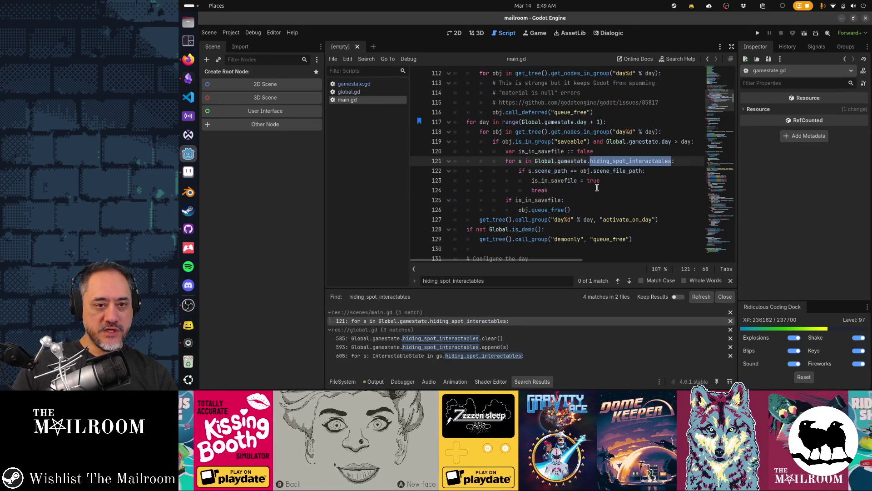
{"action": "left_click", "coordinate": [608, 122]}
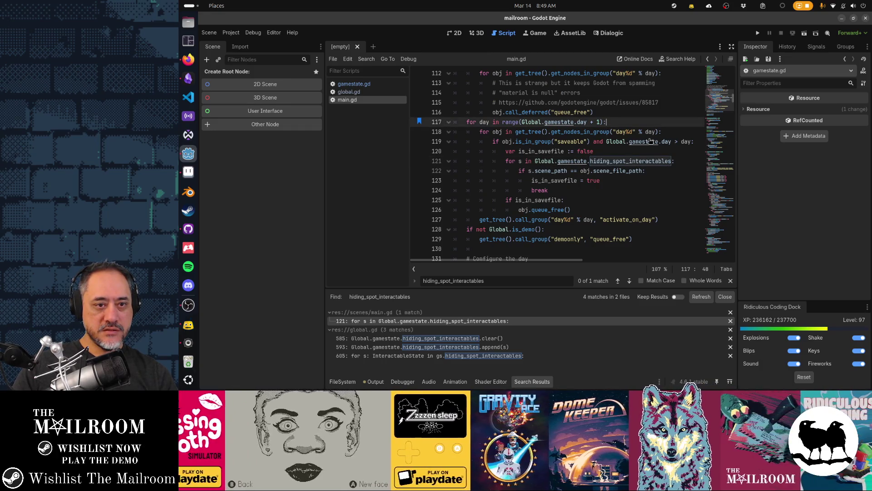
{"action": "left_click", "coordinate": [632, 209], "text": "shift"}
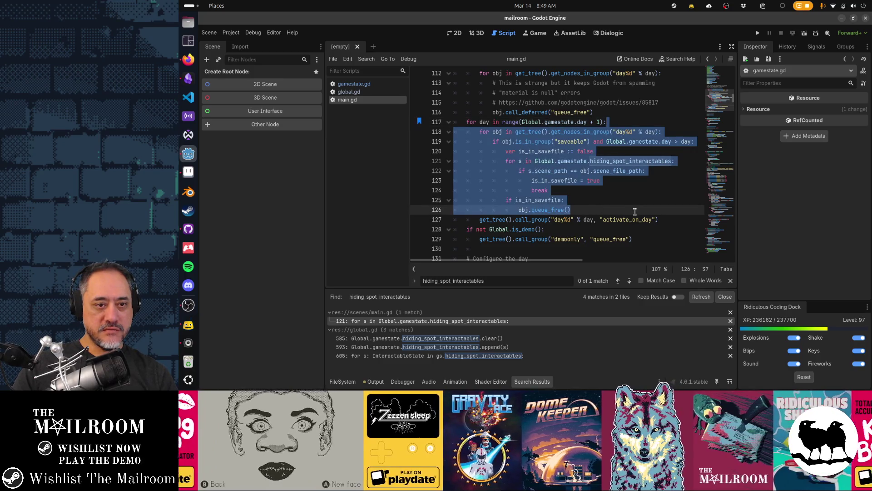
{"action": "left_click", "coordinate": [457, 122]}
{"action": "left_click", "coordinate": [617, 210], "text": "shift"}
{"action": "key", "text": "ctrl+x"}
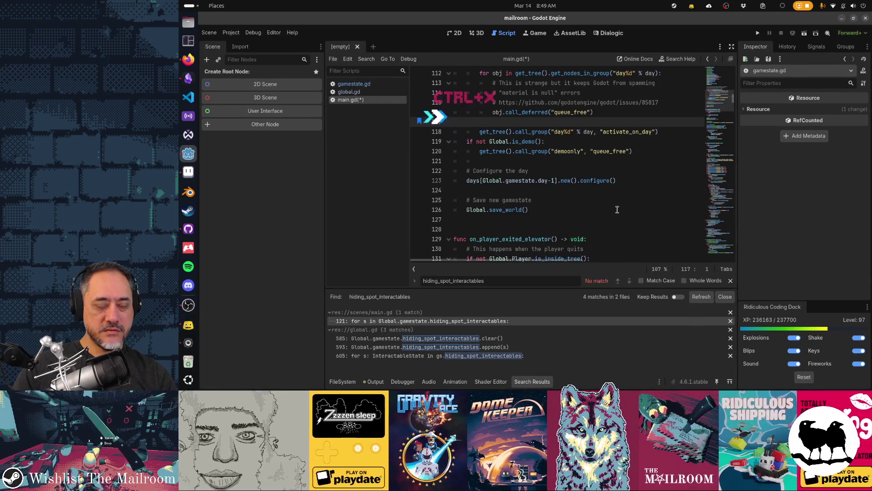
{"action": "key", "text": "ctrl+z"}
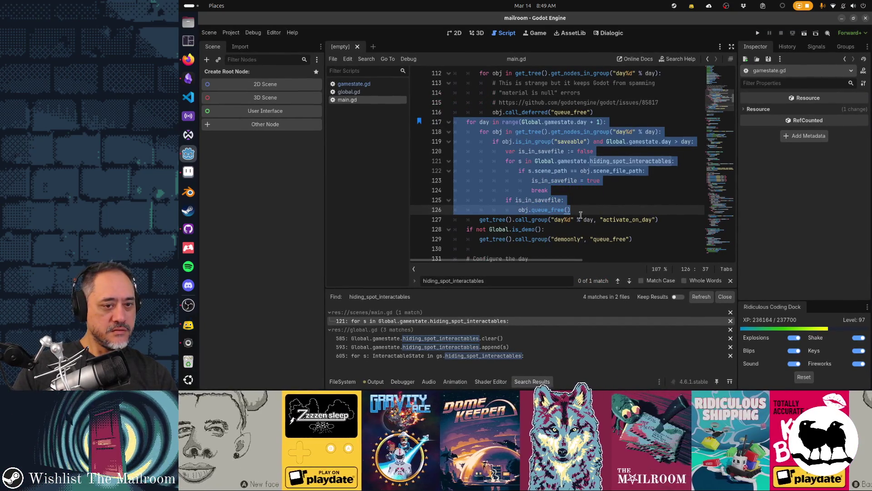
{"action": "key", "text": "Down"}
{"action": "key", "text": "Home"}
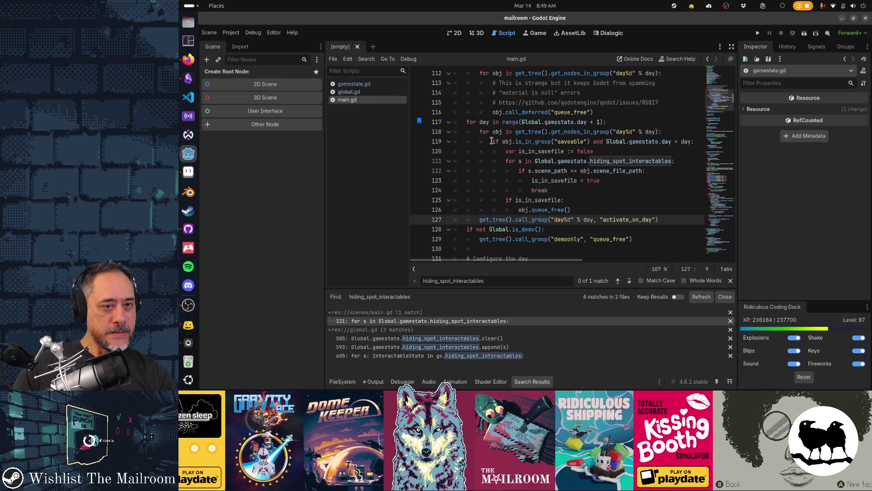
Cut the is_in_savefile check, savefile lookup loop and blank lines from the day loop, then save main.gd
{"action": "mouse_move", "coordinate": [491, 142]}
{"action": "left_mouse_down"}
{"action": "mouse_move", "coordinate": [536, 160]}
{"action": "mouse_move", "coordinate": [574, 191]}
{"action": "left_mouse_up"}
{"action": "left_click", "coordinate": [578, 210]}
{"action": "key", "text": "shift+Up"}
{"action": "key", "text": "shift+Home"}
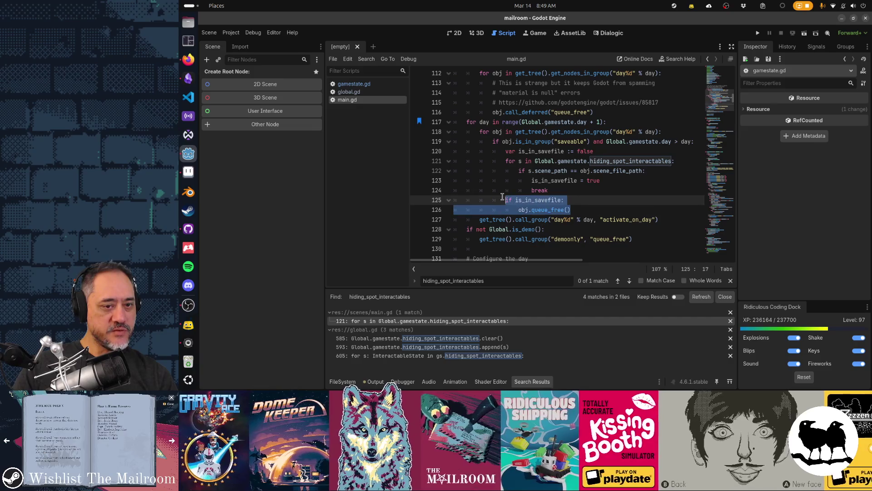
{"action": "key", "text": "ctrl+x"}
{"action": "left_click_drag", "start_coordinate": [559, 190], "coordinate": [504, 161]}
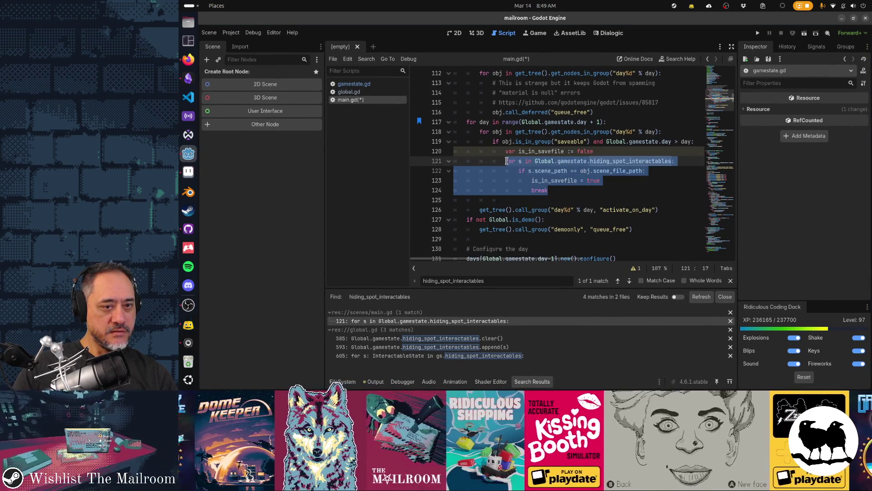
{"action": "key", "text": "ctrl+x"}
{"action": "key", "text": "ctrl+x"}
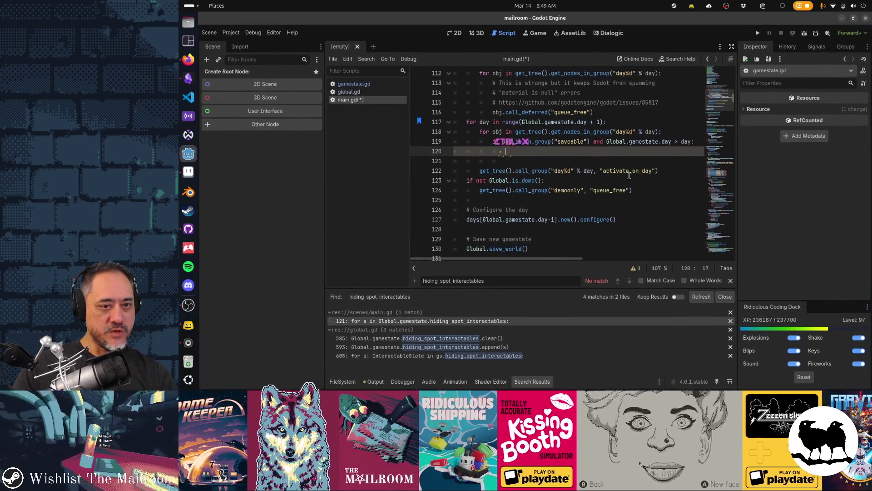
{"action": "key", "text": "ctrl+x"}
{"action": "key", "text": "Up"}
{"action": "key", "text": "ctrl+x"}
{"action": "key", "text": "ctrl+x"}
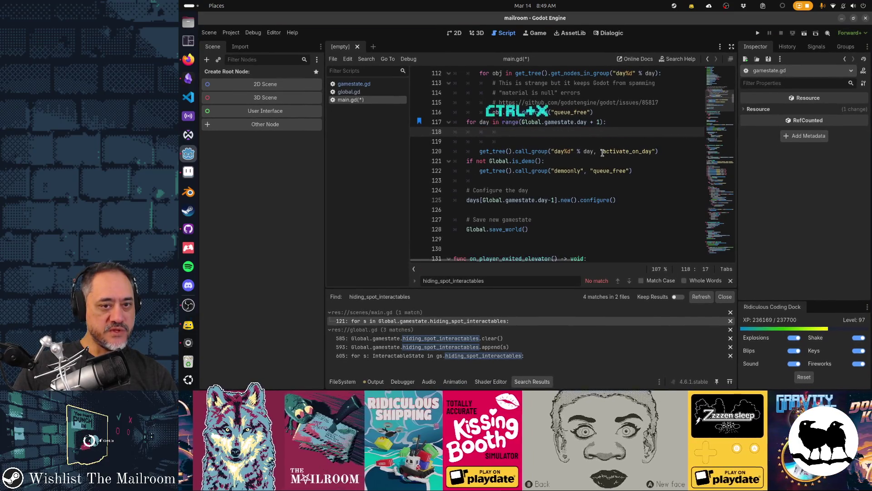
{"action": "key", "text": "ctrl+x"}
{"action": "scroll", "coordinate": [559, 209], "scroll_direction": "up", "scroll_amount": 2}
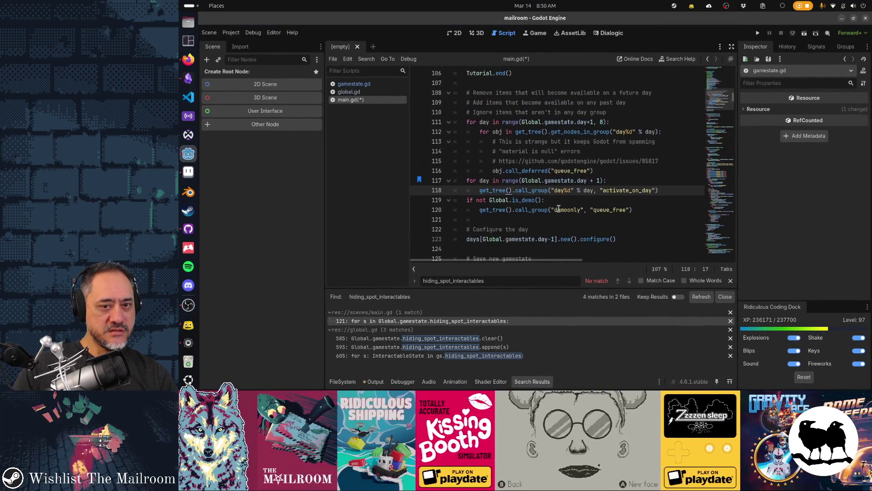
{"action": "key", "text": "ctrl+s"}
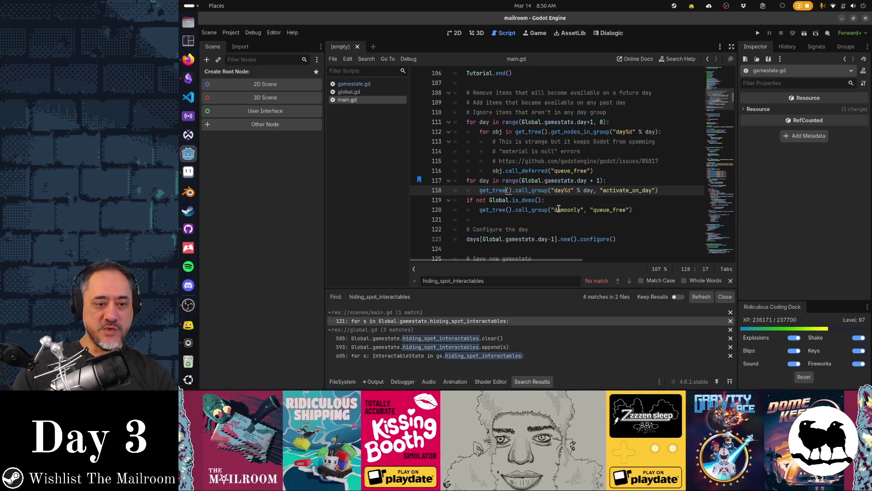
Remove the hiding-spot serialize block from save_world in global.gd and save the file
{"action": "left_click", "coordinate": [701, 297]}
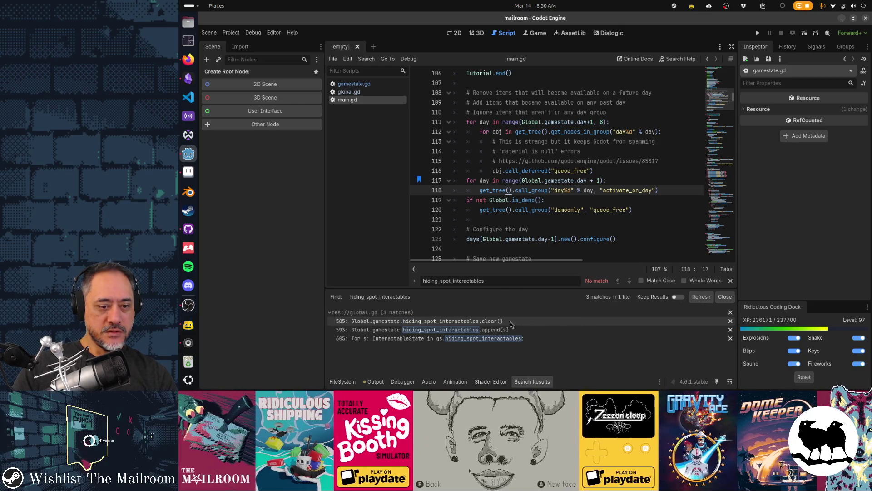
{"action": "left_click", "coordinate": [502, 323]}
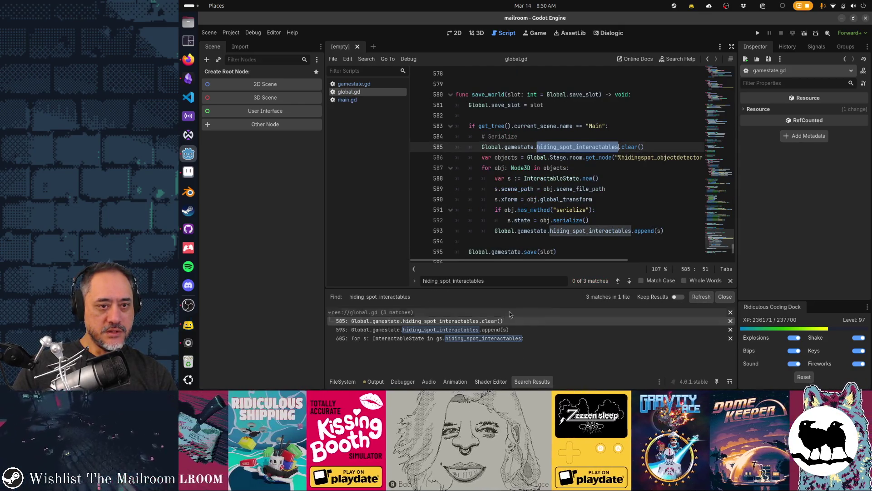
{"action": "left_click", "coordinate": [562, 126]}
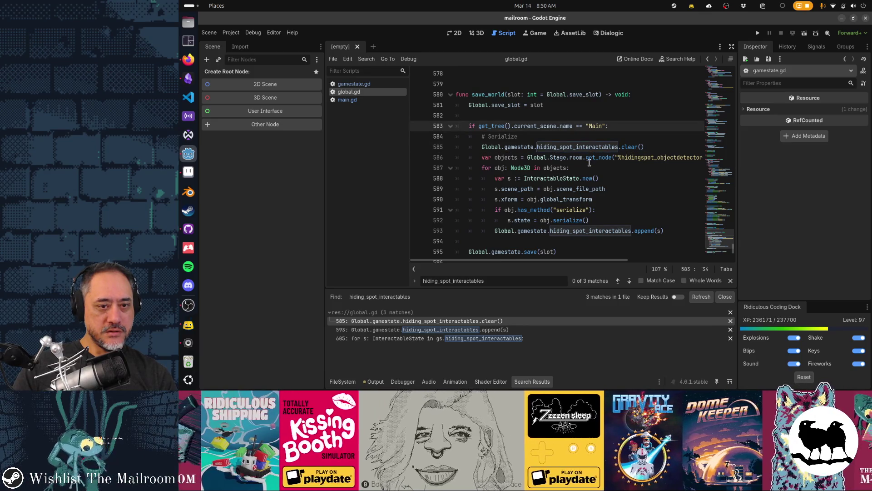
{"action": "mouse_move", "coordinate": [672, 230]}
{"action": "left_mouse_down"}
{"action": "mouse_move", "coordinate": [599, 233]}
{"action": "mouse_move", "coordinate": [609, 221]}
{"action": "left_mouse_up"}
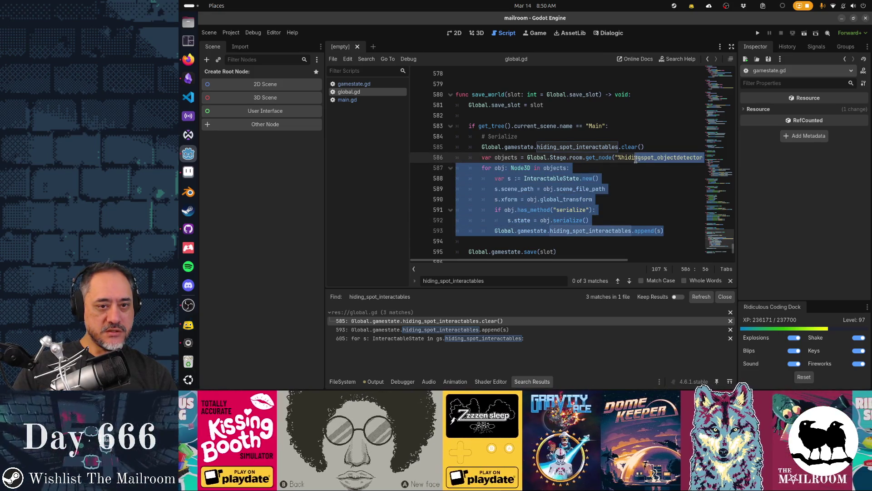
{"action": "mouse_move", "coordinate": [573, 158]}
{"action": "left_mouse_down"}
{"action": "mouse_move", "coordinate": [504, 158]}
{"action": "mouse_move", "coordinate": [469, 128]}
{"action": "left_mouse_up"}
{"action": "key", "text": "ctrl+x"}
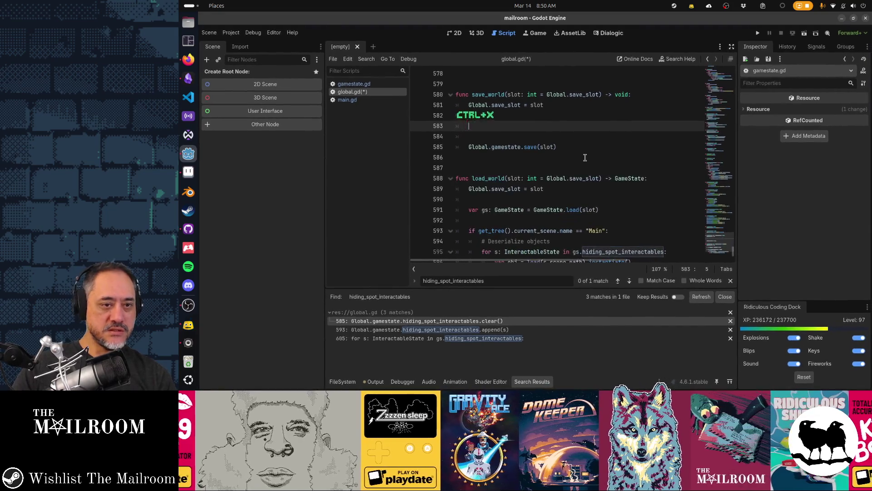
{"action": "key", "text": "Up"}
{"action": "key", "text": "ctrl+x"}
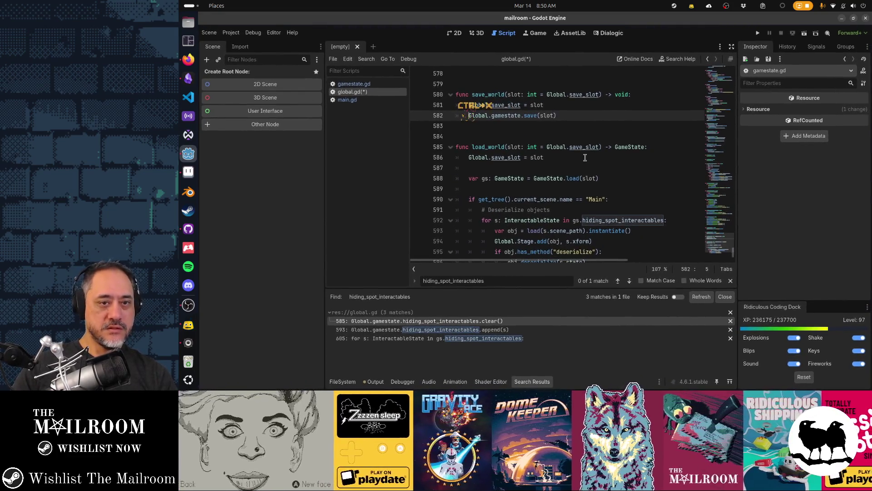
{"action": "key", "text": "ctrl+s"}
Cut the hiding_spot_interactables restore loop on lines 592–596 from load_world
{"action": "left_click", "coordinate": [701, 297]}
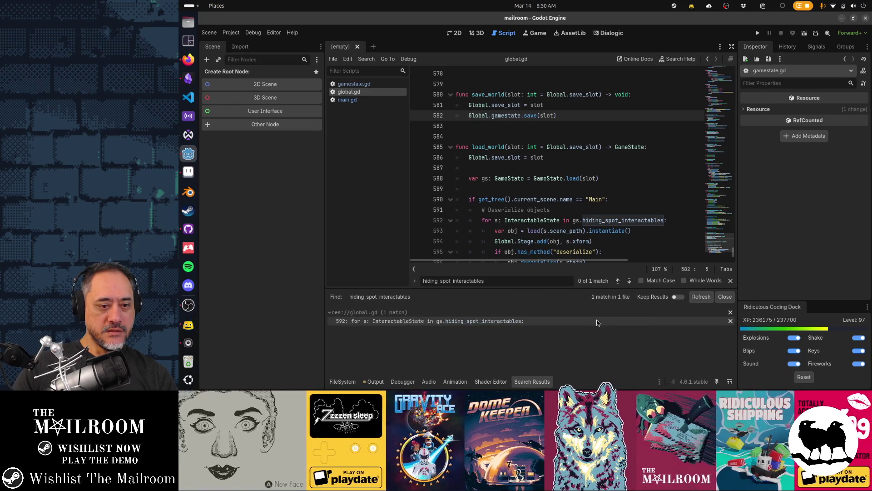
{"action": "left_click", "coordinate": [470, 320]}
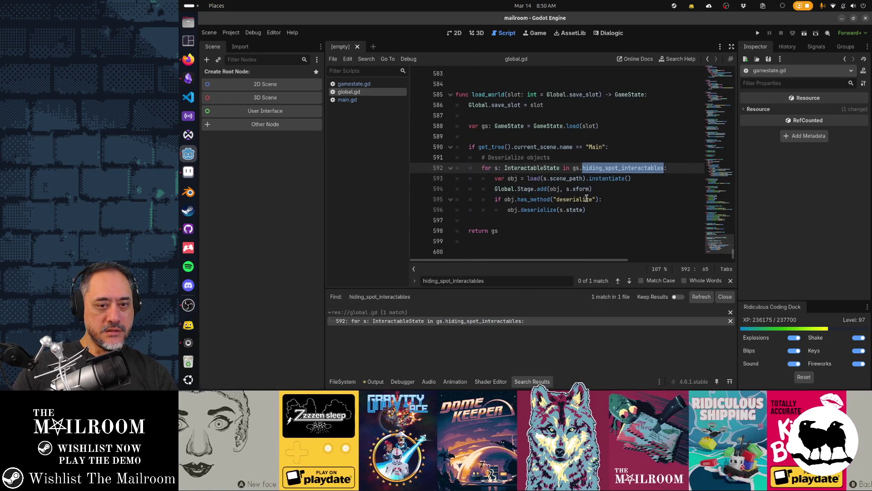
{"action": "left_click", "coordinate": [590, 209]}
{"action": "mouse_move", "coordinate": [591, 210]}
{"action": "left_mouse_down"}
{"action": "mouse_move", "coordinate": [576, 200]}
{"action": "mouse_move", "coordinate": [495, 202]}
{"action": "left_mouse_up"}
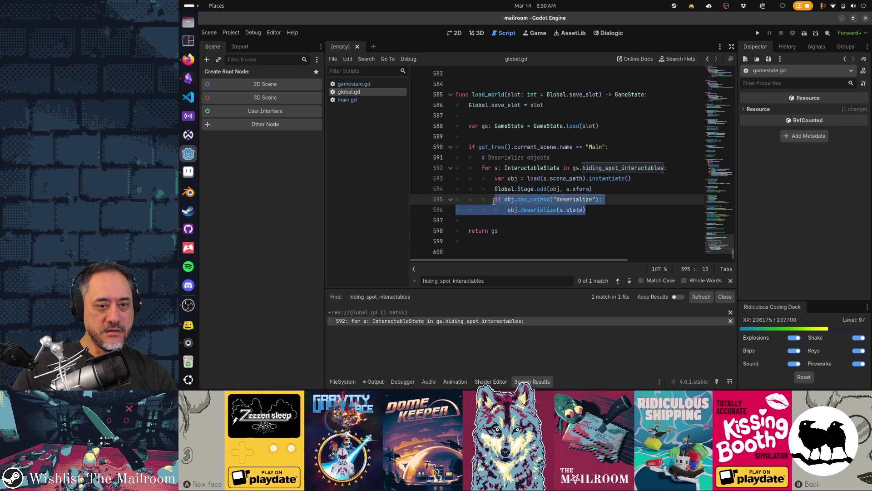
{"action": "mouse_move", "coordinate": [494, 201]}
{"action": "left_mouse_down"}
{"action": "mouse_move", "coordinate": [590, 168]}
{"action": "mouse_move", "coordinate": [483, 164]}
{"action": "mouse_move", "coordinate": [469, 136]}
{"action": "left_mouse_up"}
{"action": "key", "text": "ctrl+x"}
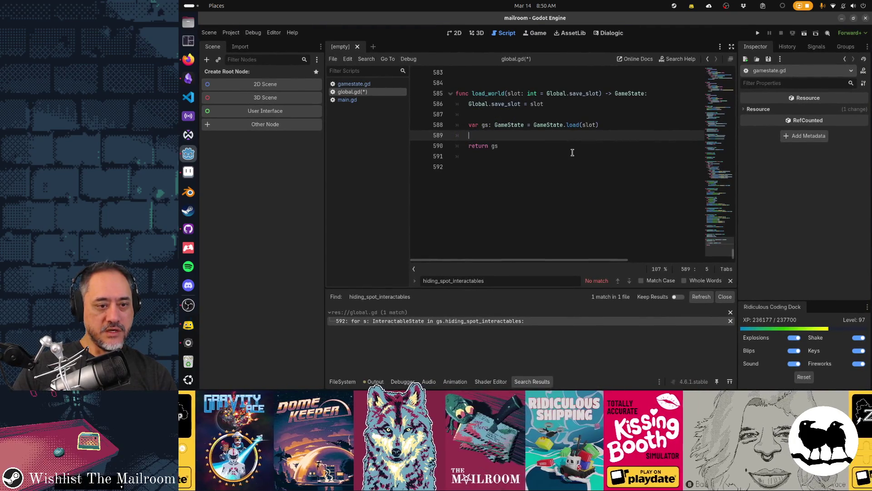
{"action": "key", "text": "ctrl+shift+f"}
{"action": "key", "text": "Return"}
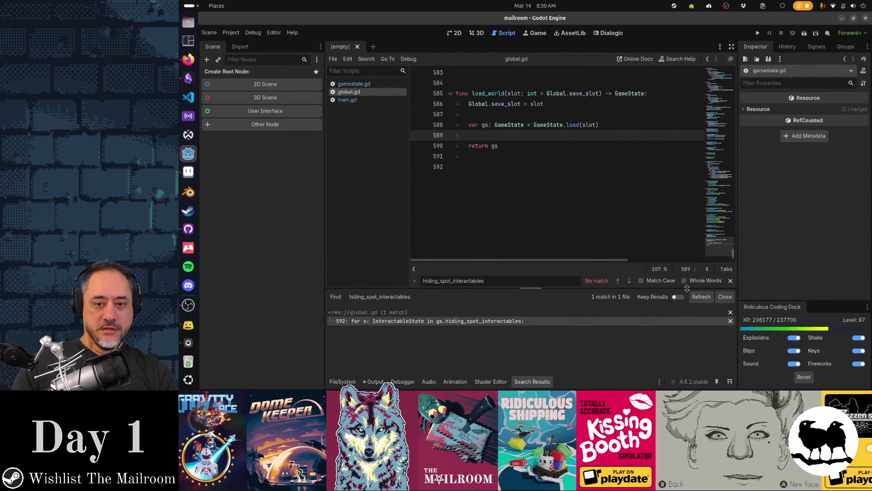
Search the project for deserialize and open the tv.gd match
{"action": "left_click", "coordinate": [702, 297]}
{"action": "key", "text": "ctrl+shift+f"}
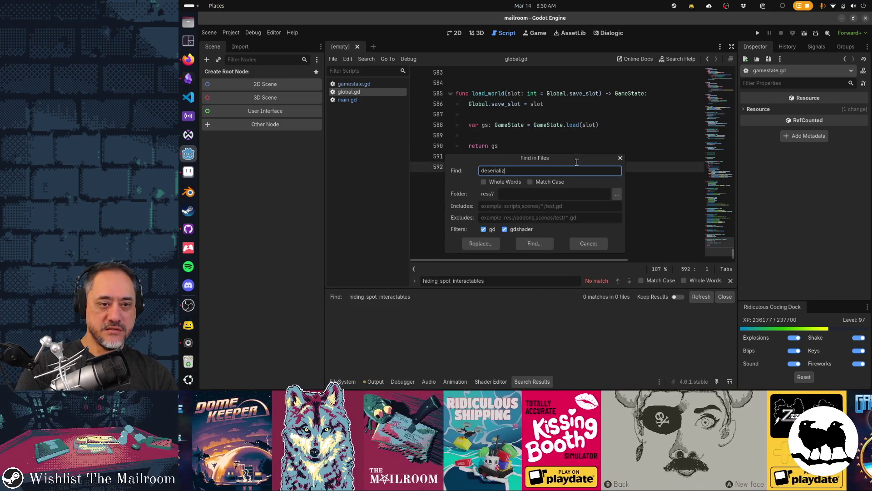
{"action": "type", "text": "e"}
{"action": "key", "text": "Return"}
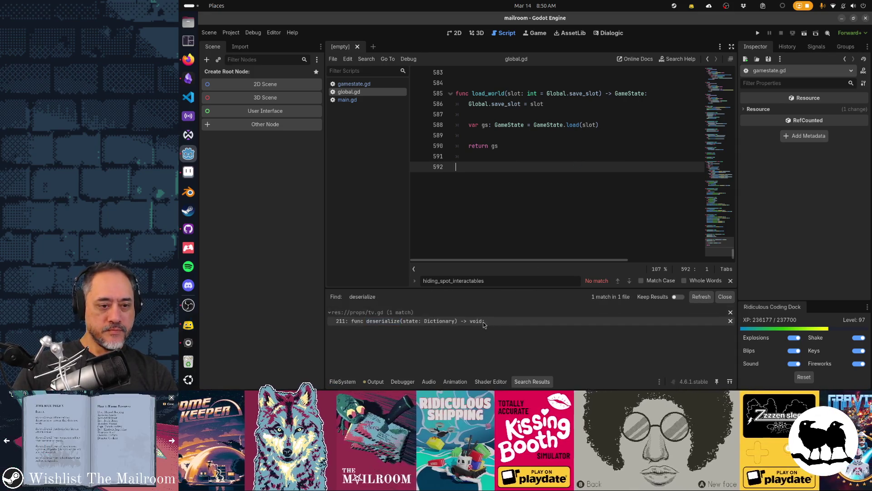
{"action": "left_click", "coordinate": [484, 323]}
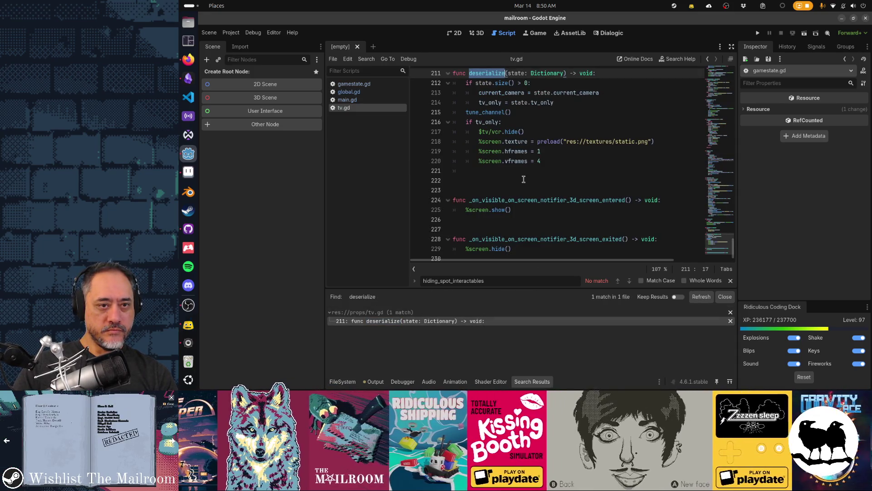
{"action": "scroll", "coordinate": [523, 179], "scroll_direction": "up", "scroll_amount": 1}
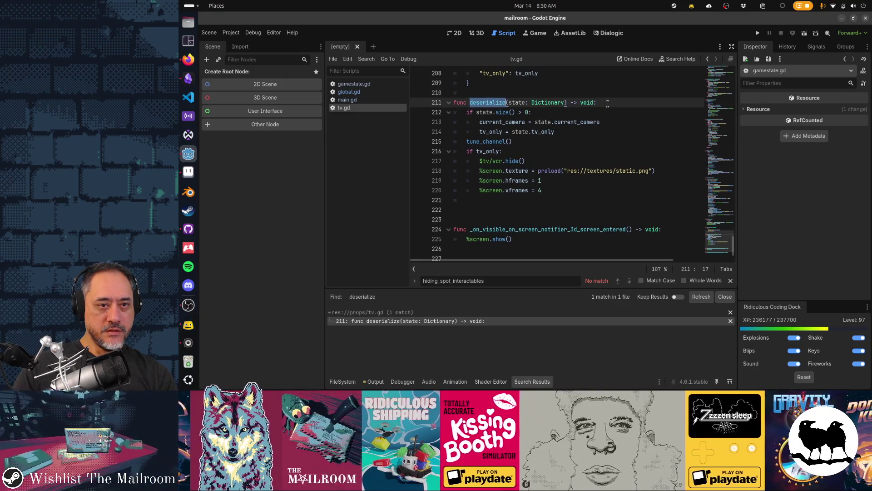
Delete tv.gd's deserialize function and leftover blank lines, save, and confirm 0 matches remain
{"action": "left_click", "coordinate": [565, 187], "text": "shift"}
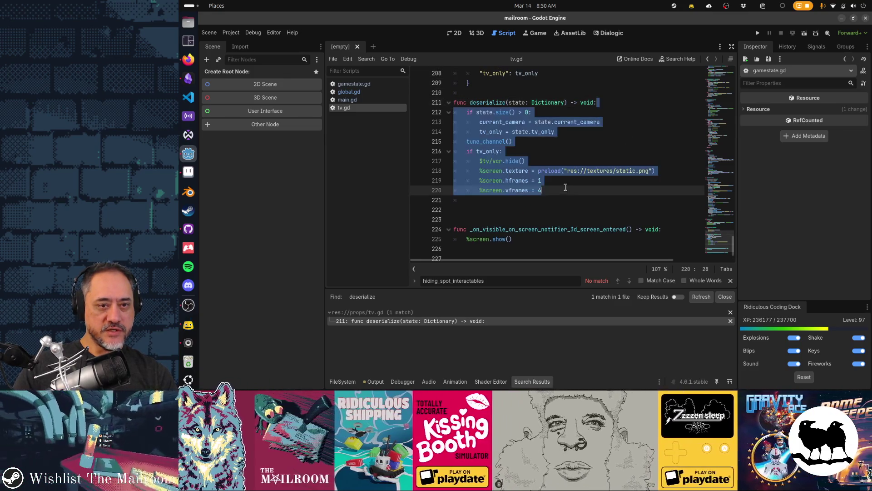
{"action": "left_click", "coordinate": [593, 188]}
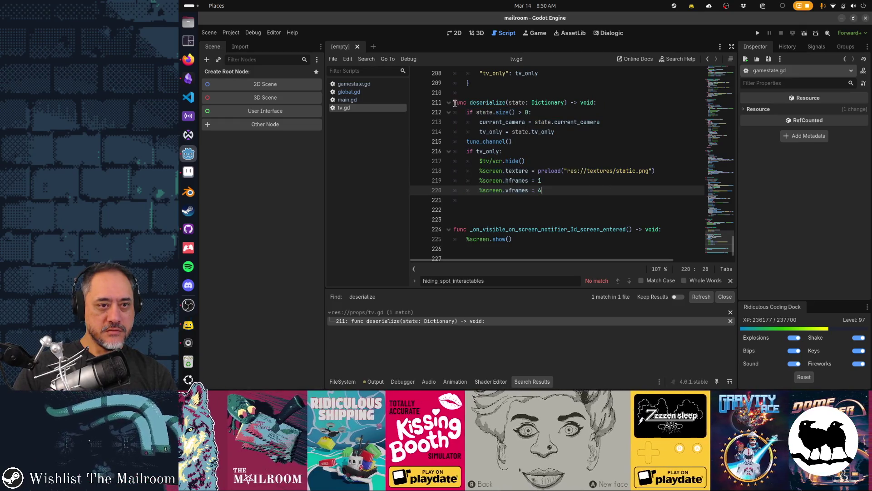
{"action": "left_click", "coordinate": [455, 103], "text": "shift"}
{"action": "key", "text": "BackSpace"}
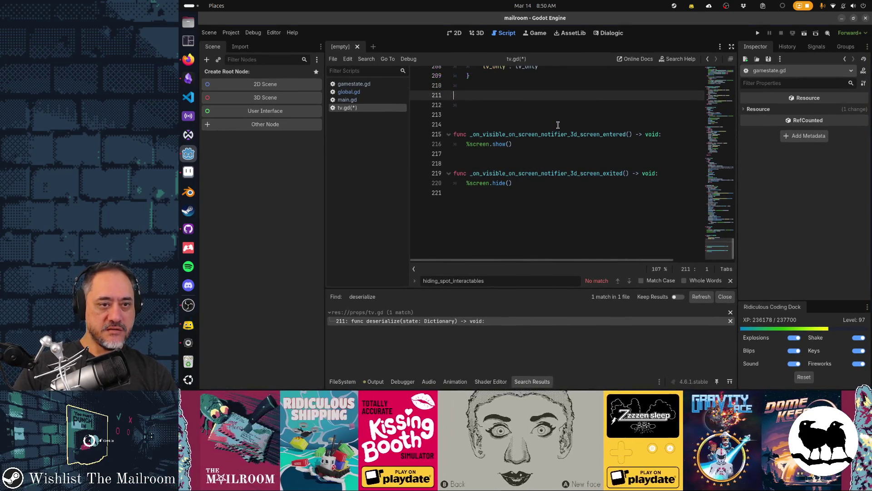
{"action": "key", "text": "ctrl+shift+k"}
{"action": "key", "text": "ctrl+shift+k"}
{"action": "key", "text": "ctrl+shift+k"}
{"action": "key", "text": "ctrl+s"}
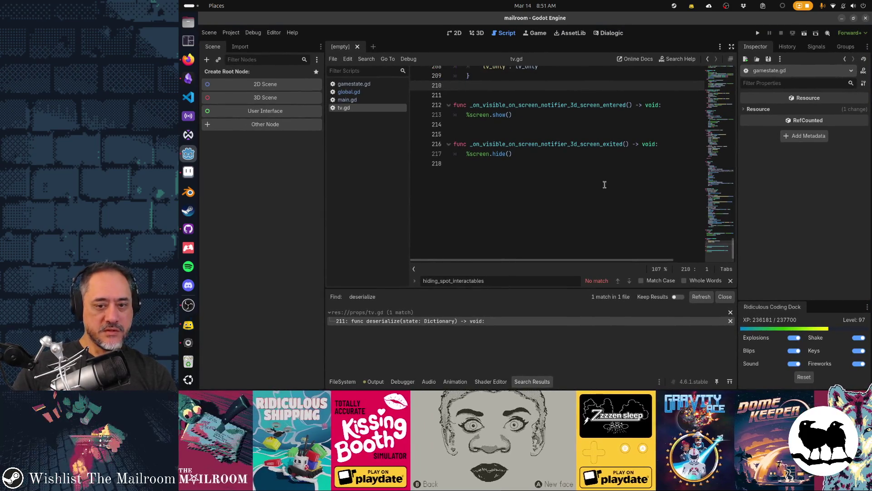
{"action": "left_click", "coordinate": [701, 296]}
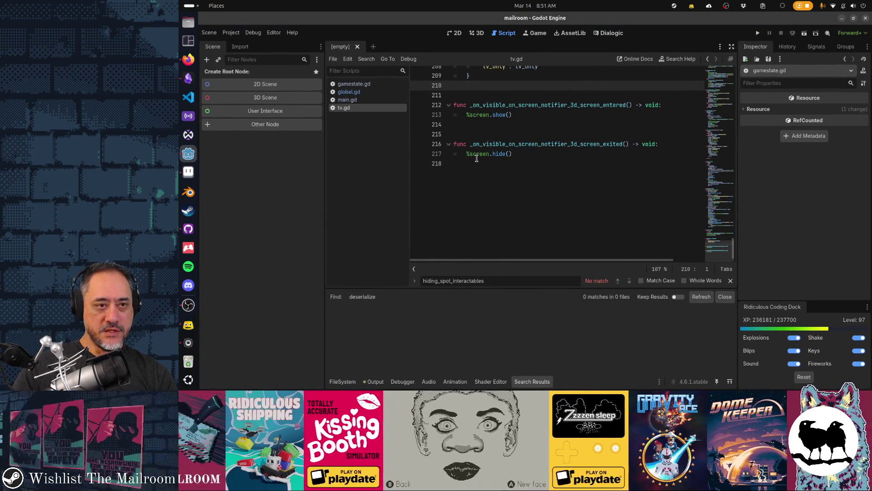
Open the main.tscn scene via Quick Open, after glancing at the hidingspot results
{"action": "key", "text": "shift+alt+o"}
{"action": "type", "text": "hidingspot"}
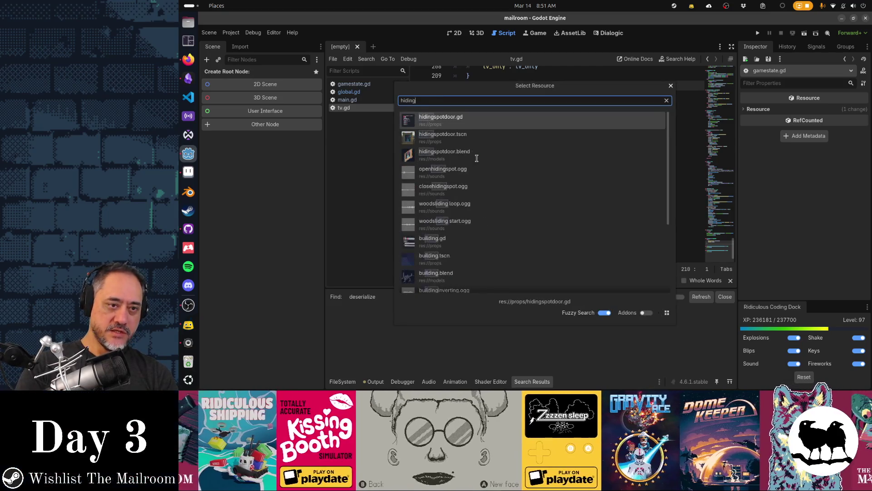
{"action": "key", "text": "Down"}
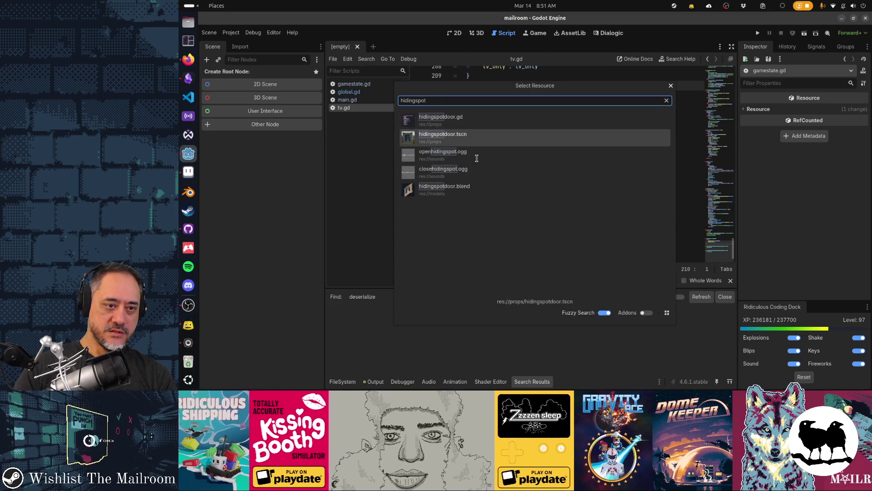
{"action": "key", "text": "Return"}
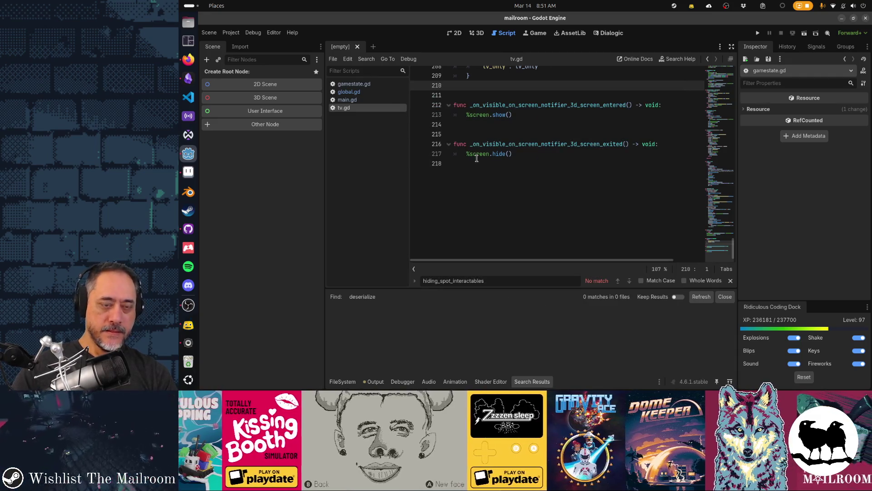
{"action": "key", "text": "shift+alt+o"}
{"action": "type", "text": "main.tscn"}
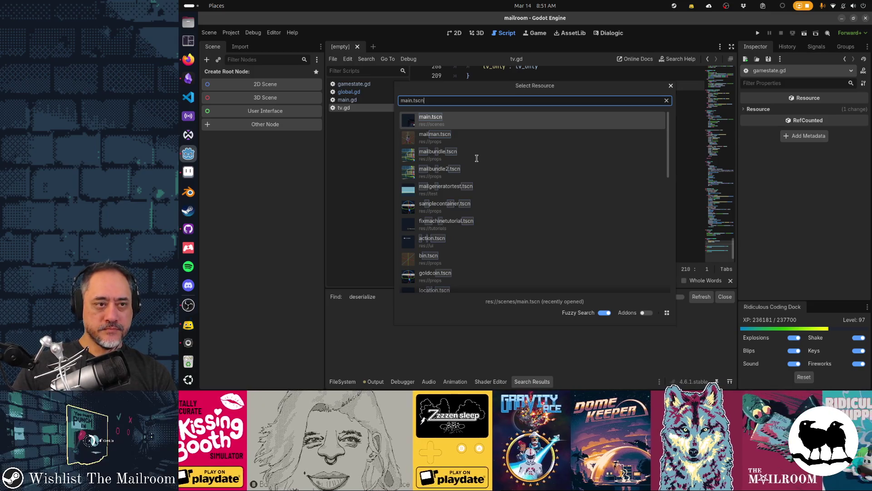
{"action": "key", "text": "Return"}
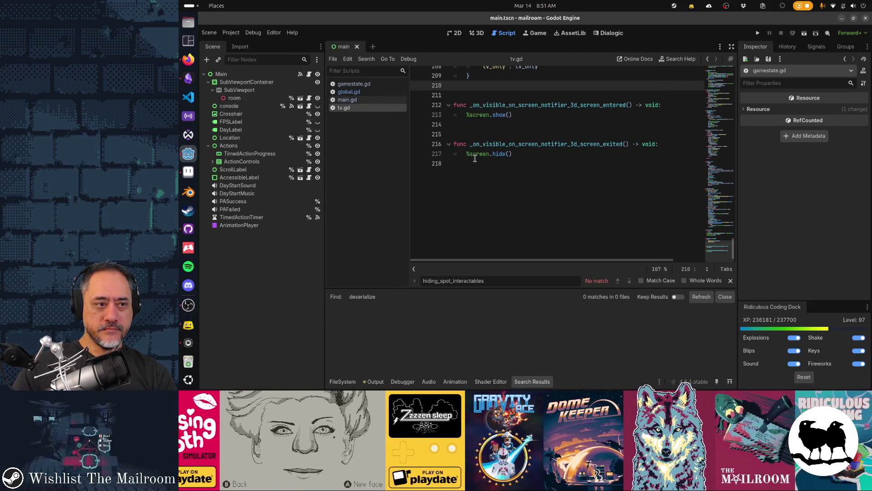
Open the mailroom.tscn scene via Quick Open
{"action": "left_click", "coordinate": [512, 160]}
{"action": "key", "text": "alt+shift+o"}
{"action": "type", "text": "mailroom"}
{"action": "key", "text": "Down"}
{"action": "key", "text": "Return"}
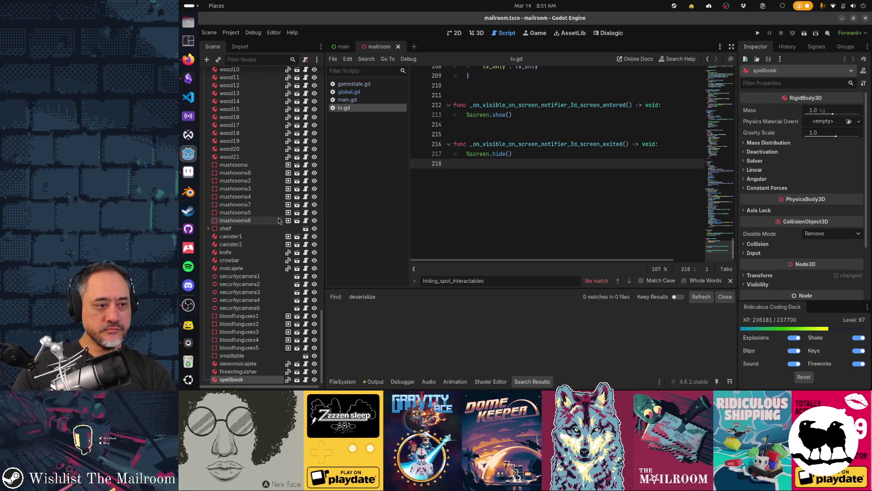
Expand the hidingspot node, select hidingspot_objectdetector, and frame it in the 3D view
{"action": "left_click", "coordinate": [254, 213]}
{"action": "scroll", "coordinate": [268, 218], "scroll_direction": "up", "scroll_amount": 5}
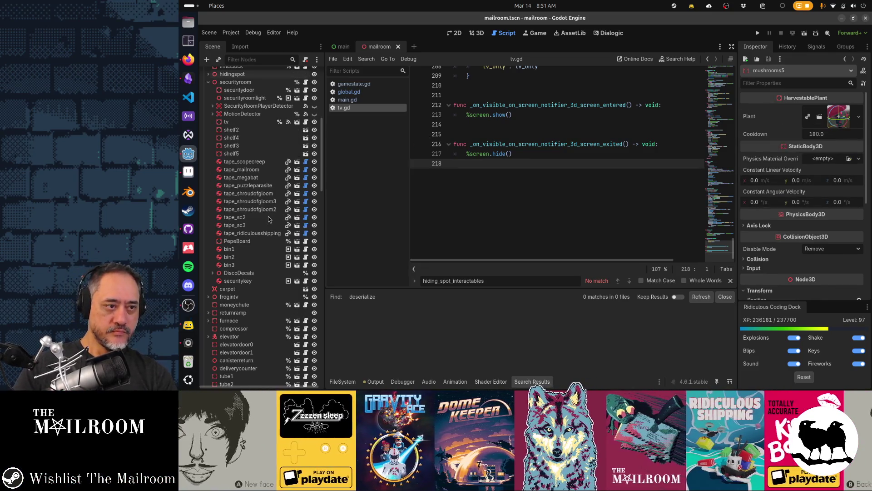
{"action": "left_click", "coordinate": [209, 74]}
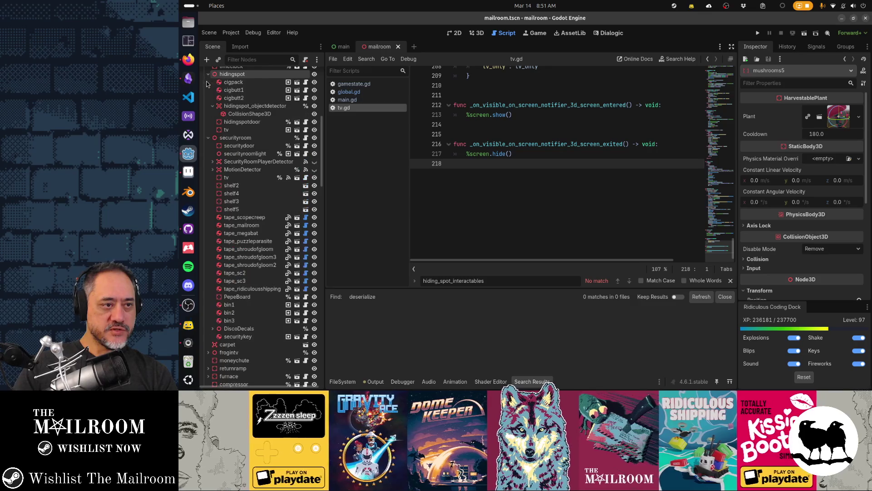
{"action": "left_click", "coordinate": [209, 138]}
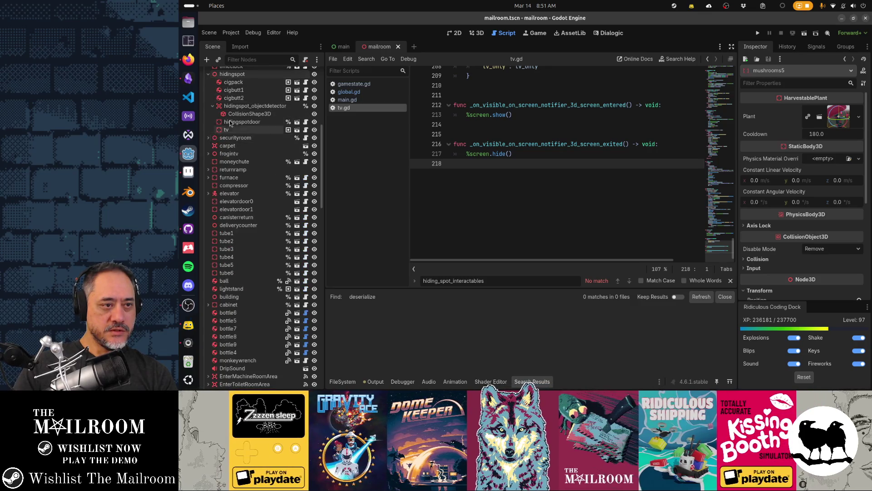
{"action": "left_click", "coordinate": [249, 106]}
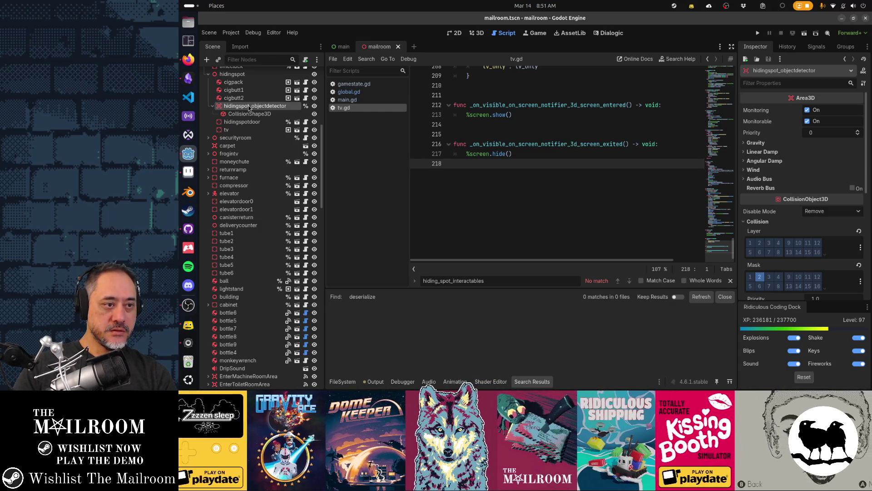
{"action": "key", "text": "Delete"}
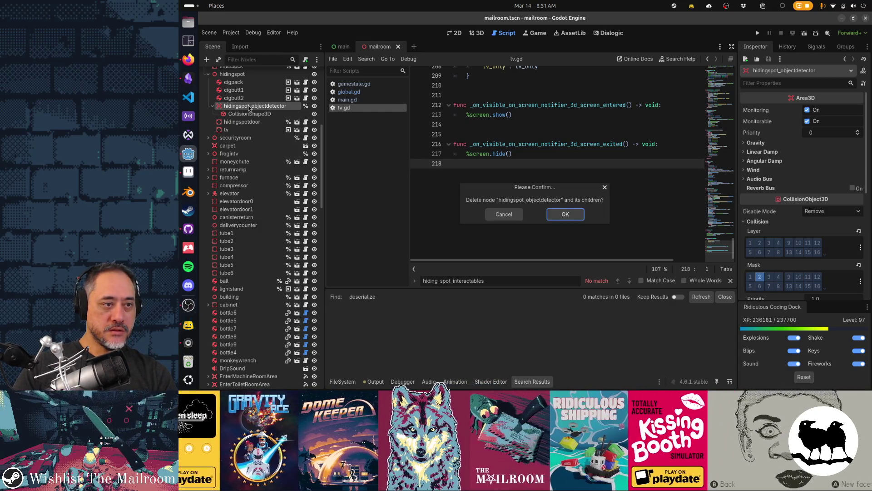
{"action": "key", "text": "Escape"}
{"action": "key", "text": "ctrl+F1"}
{"action": "key", "text": "ctrl+F2"}
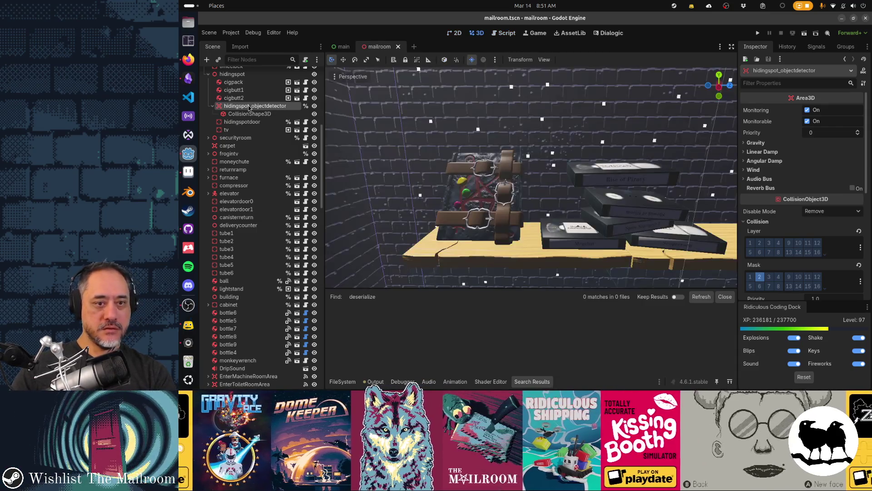
{"action": "scroll", "coordinate": [411, 174], "scroll_direction": "down", "scroll_amount": 8}
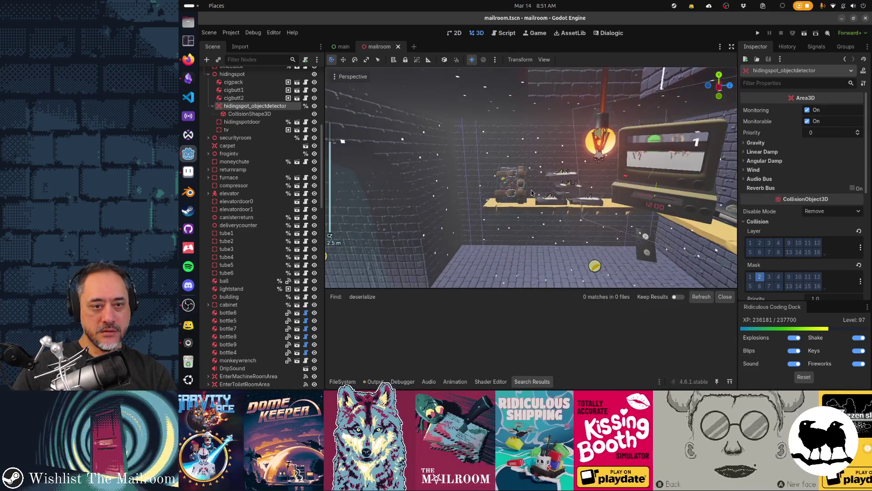
{"action": "key", "text": "f"}
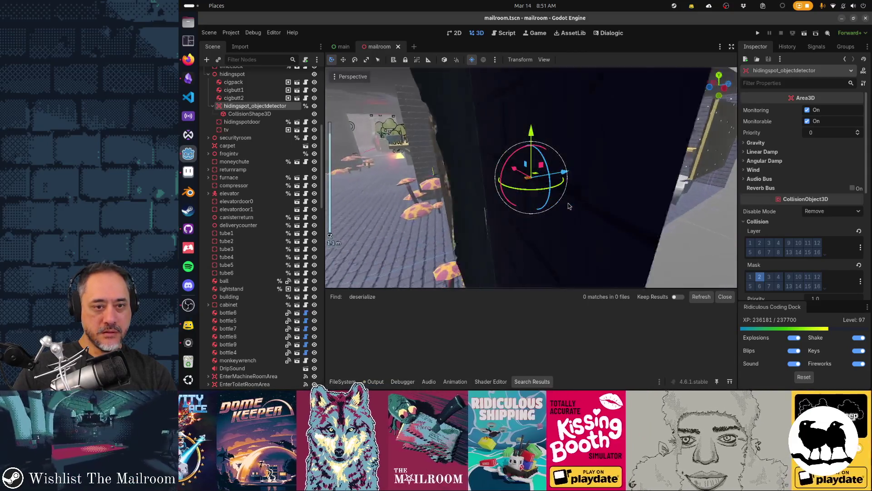
Delete hidingspot_objectdetector with its CollisionShape3D child and save mailroom.tscn
{"action": "left_click_drag", "start_coordinate": [537, 218], "coordinate": [381, 236]}
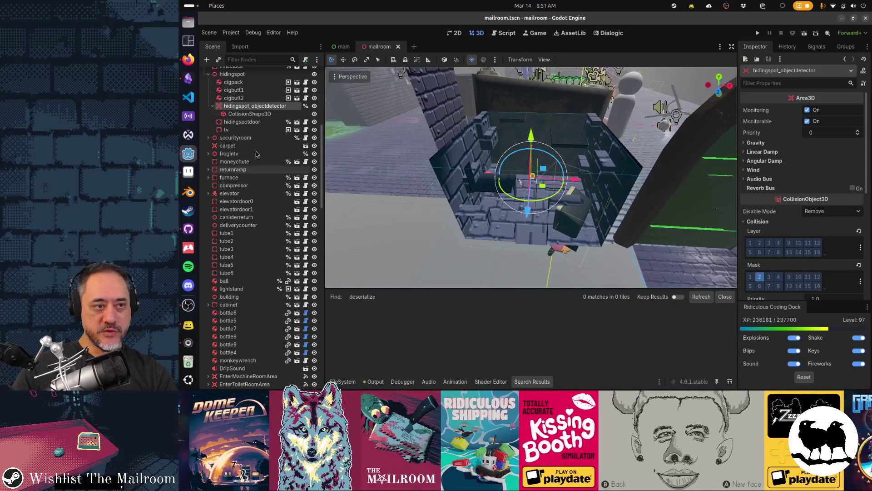
{"action": "left_click", "coordinate": [315, 113]}
{"action": "left_click", "coordinate": [315, 113]}
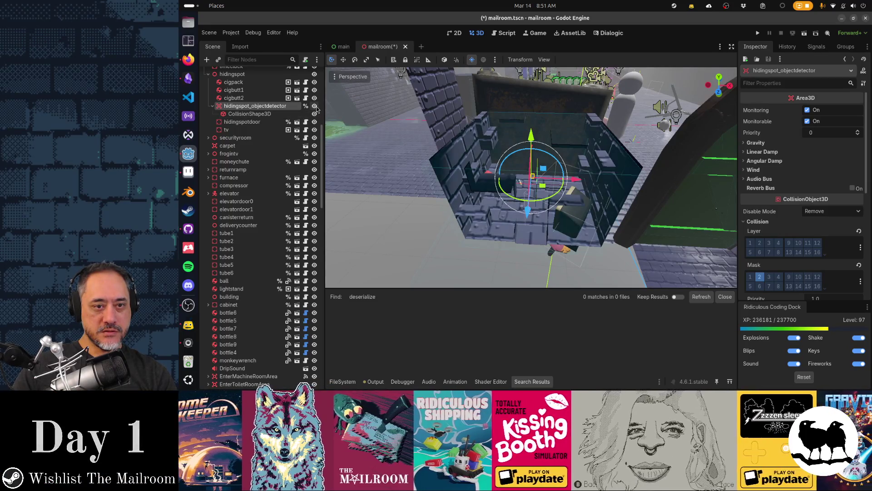
{"action": "left_click", "coordinate": [315, 113]}
{"action": "double_click", "coordinate": [279, 108]}
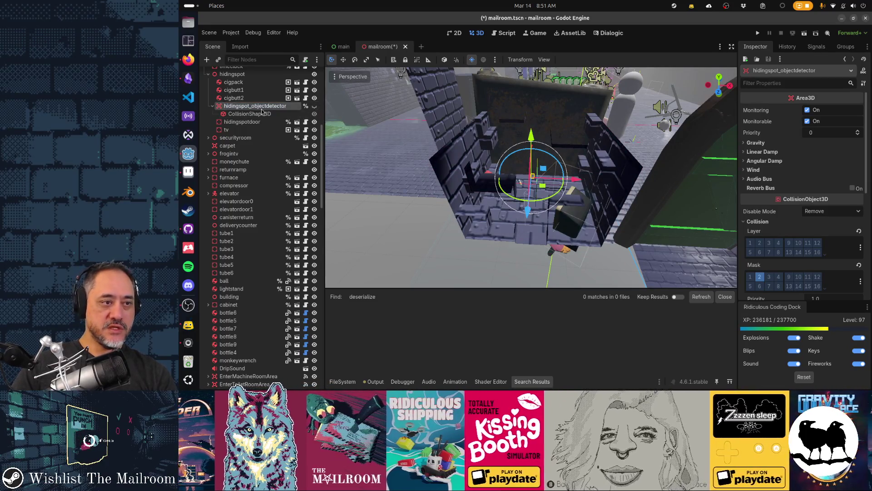
{"action": "key", "text": "Delete"}
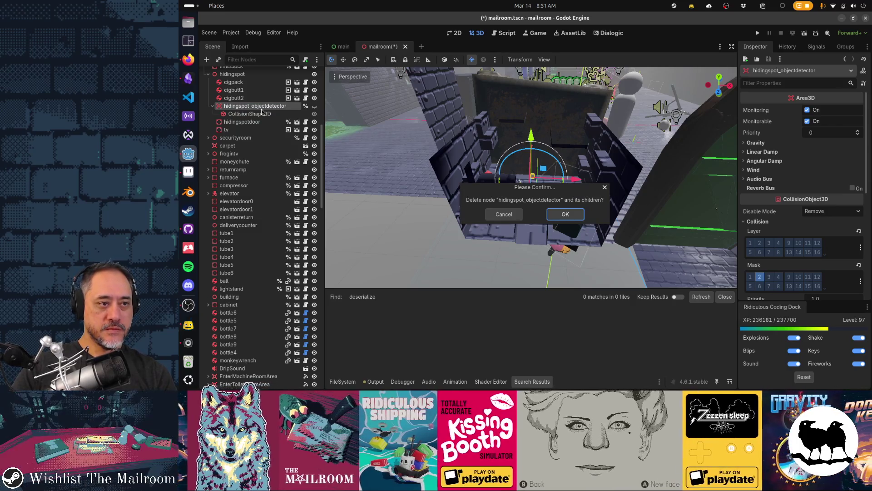
{"action": "key", "text": "Return"}
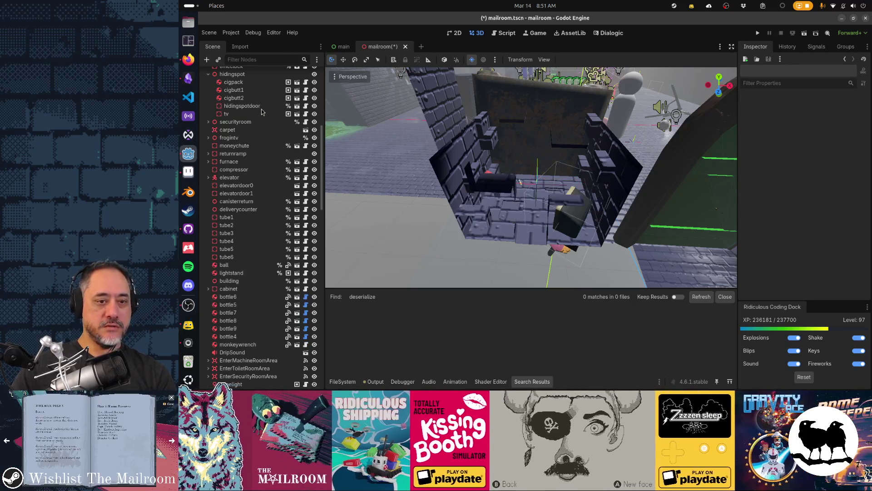
{"action": "key", "text": "ctrl+s"}
{"action": "key", "text": "ctrl+F3"}
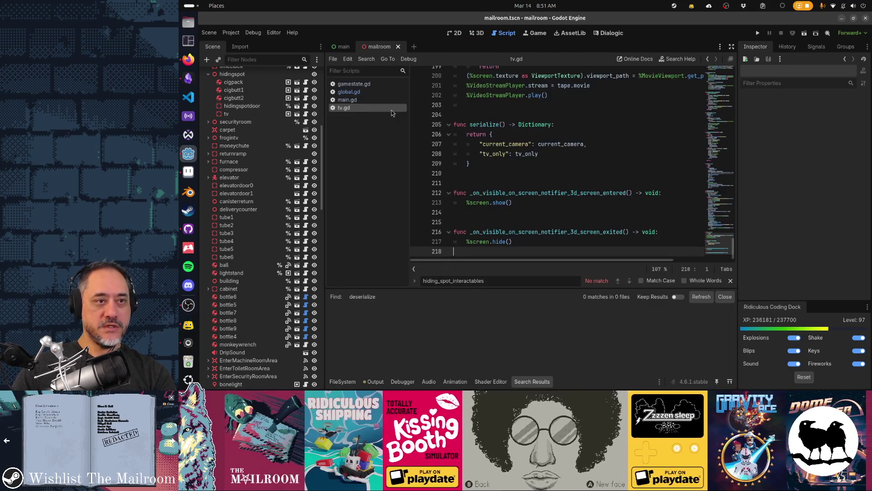
Search the project for 'hidingspot' and open the main.gd line 724 detector lookup
{"action": "key", "text": "ctrl+shift+f"}
{"action": "type", "text": "hidingspot"}
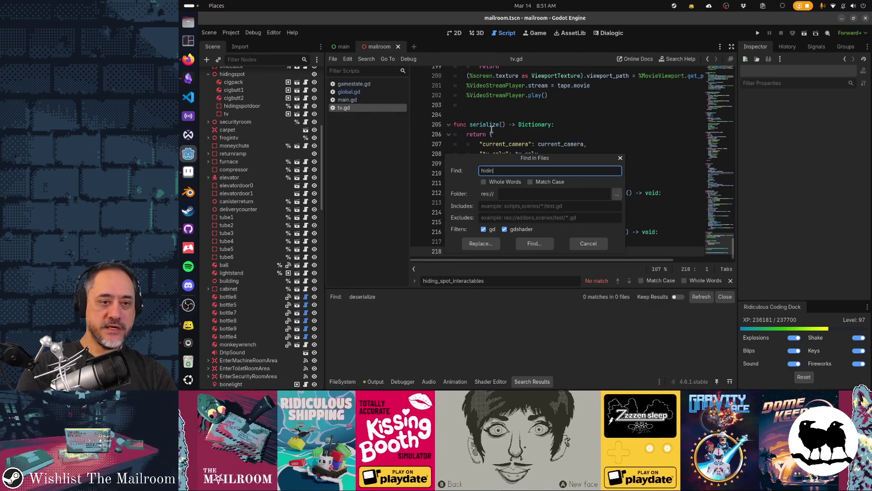
{"action": "key", "text": "Return"}
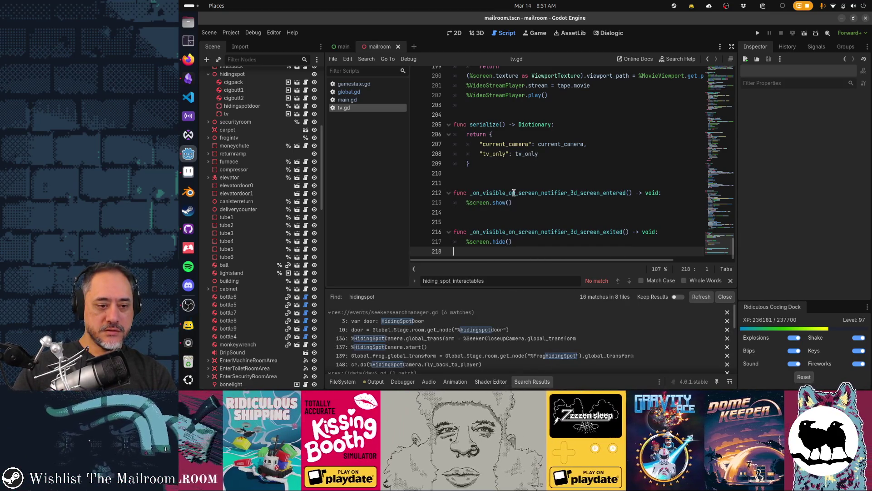
{"action": "scroll", "coordinate": [541, 310], "scroll_direction": "down", "scroll_amount": 1}
{"action": "scroll", "coordinate": [541, 311], "scroll_direction": "down", "scroll_amount": 5}
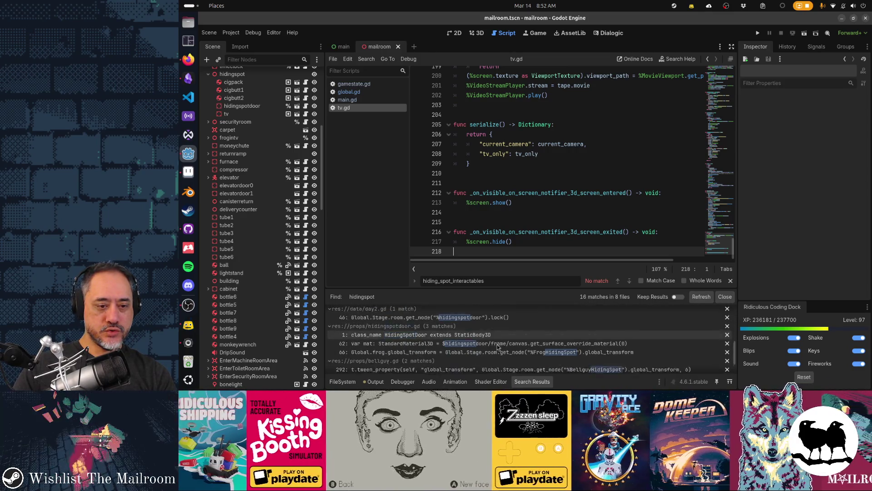
{"action": "scroll", "coordinate": [498, 345], "scroll_direction": "down", "scroll_amount": 3}
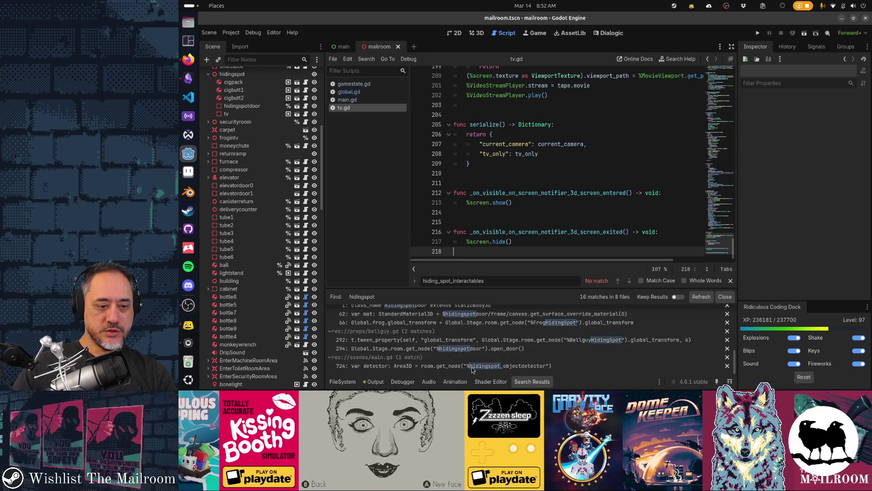
{"action": "left_click", "coordinate": [490, 366]}
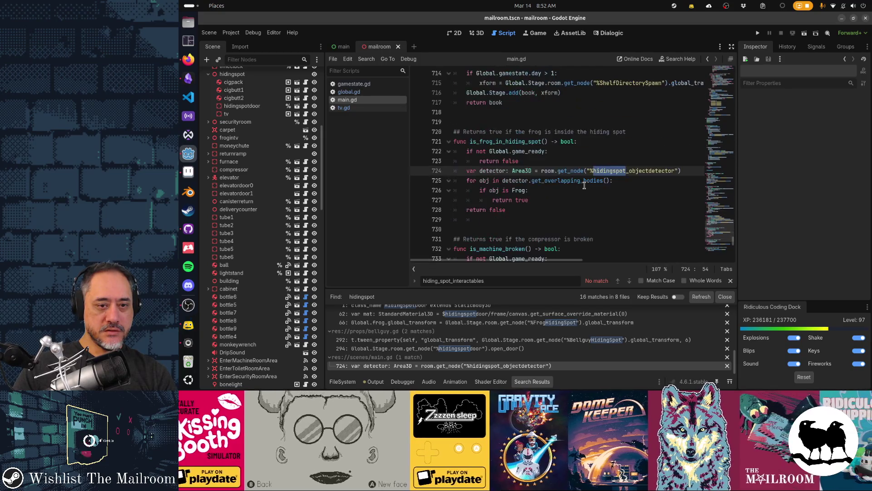
Restore the deleted hidingspot_objectdetector node and save the mailroom scene
{"action": "double_click", "coordinate": [492, 171]}
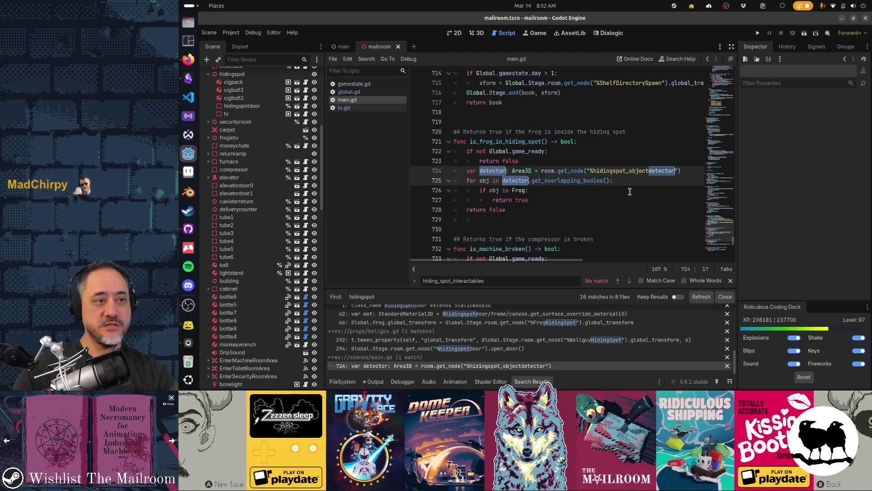
{"action": "key", "text": "ctrl+v"}
{"action": "left_click", "coordinate": [300, 125]}
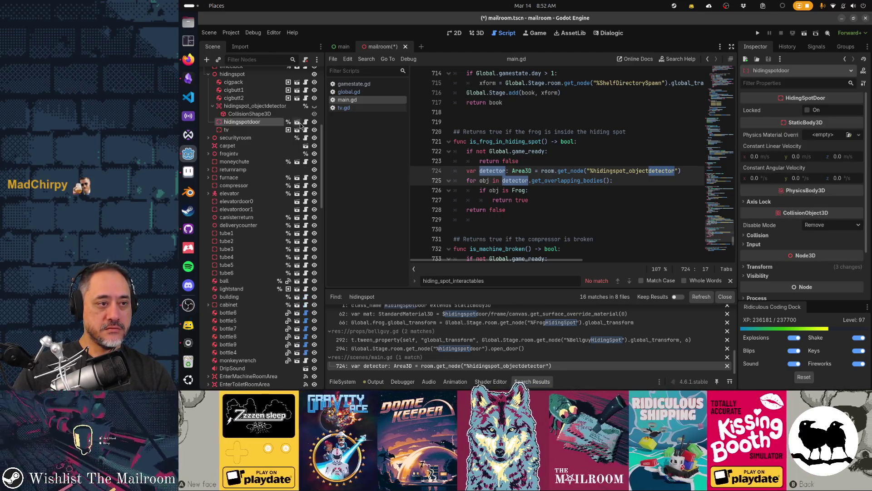
{"action": "key", "text": "ctrl+s"}
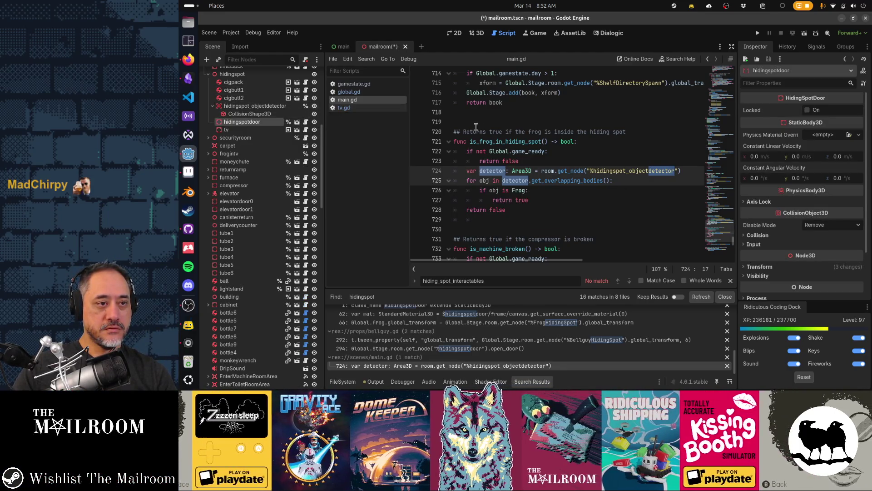
Inspect hidingspot_objectdetector's Area3D collision mask, set to layer 2 Interactables
{"action": "left_click", "coordinate": [528, 180]}
{"action": "mouse_move", "coordinate": [548, 182]}
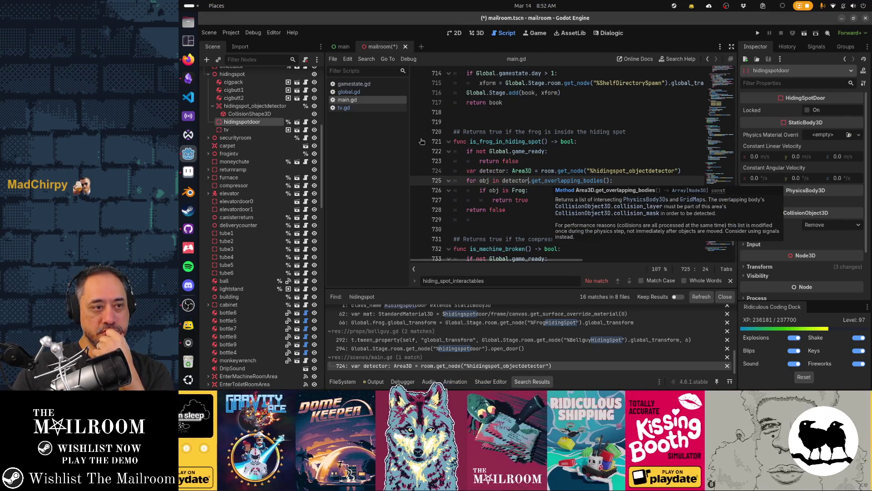
{"action": "left_click", "coordinate": [243, 106]}
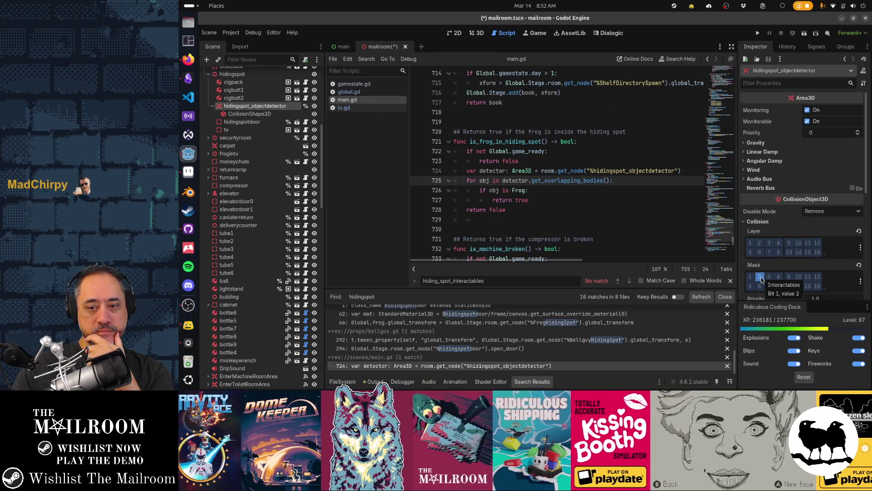
{"action": "mouse_move", "coordinate": [561, 145]}
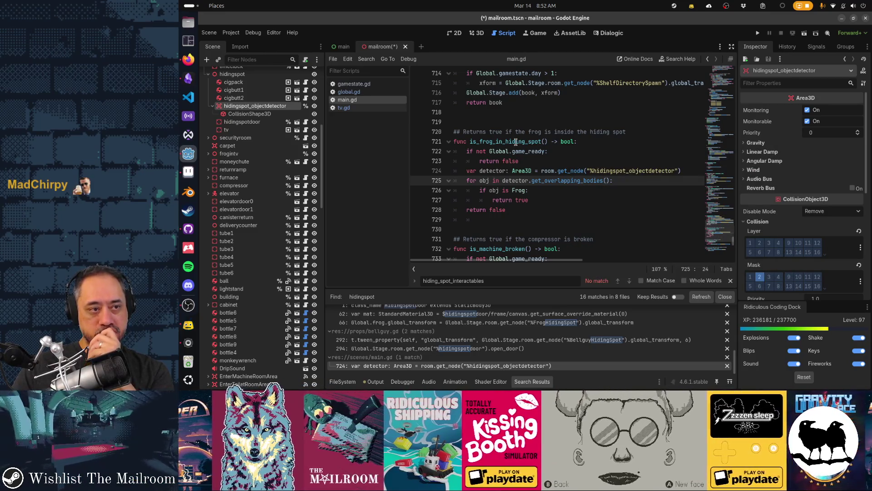
{"action": "left_click", "coordinate": [189, 228]}
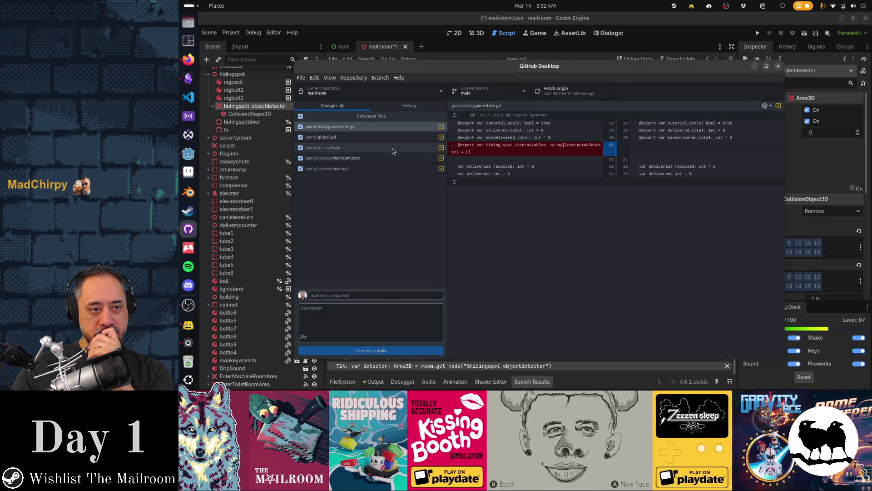
Review the global.gd, tv.gd and mailroom.tscn diffs, where mailroom only adds visible = false
{"action": "left_click", "coordinate": [375, 138]}
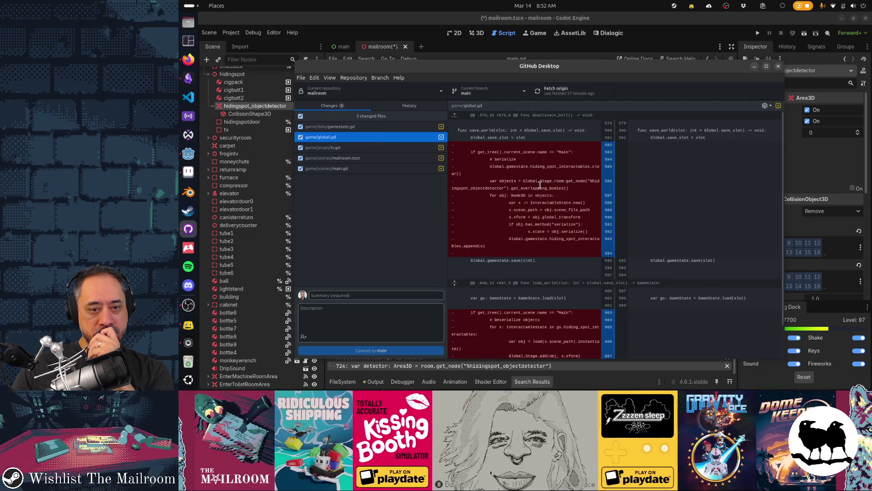
{"action": "scroll", "coordinate": [541, 186], "scroll_direction": "down", "scroll_amount": 2}
{"action": "scroll", "coordinate": [541, 185], "scroll_direction": "up", "scroll_amount": 2}
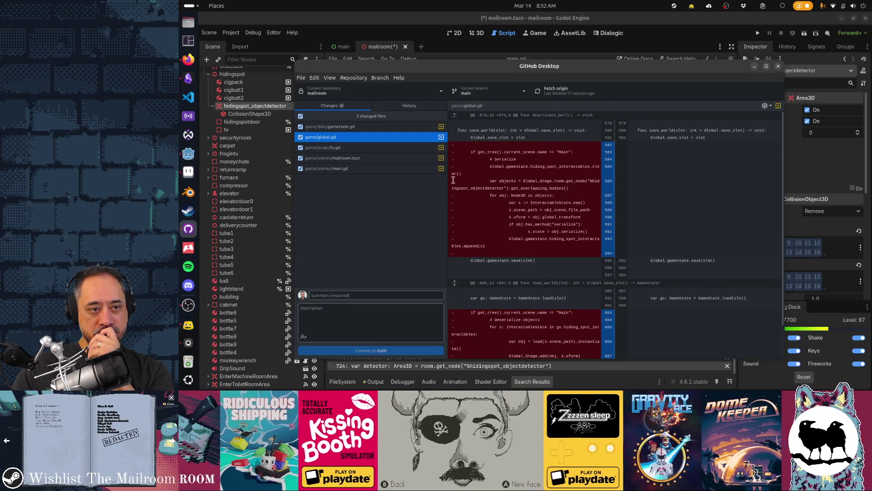
{"action": "left_click", "coordinate": [385, 148]}
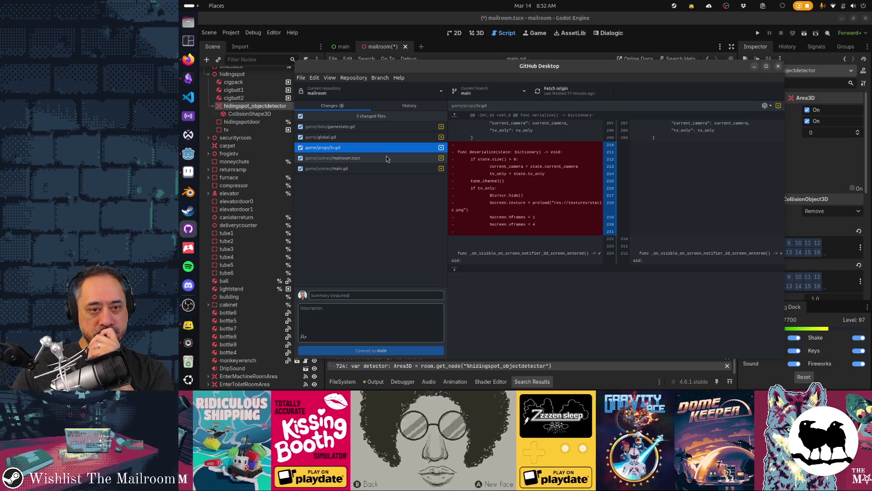
{"action": "left_click", "coordinate": [386, 157]}
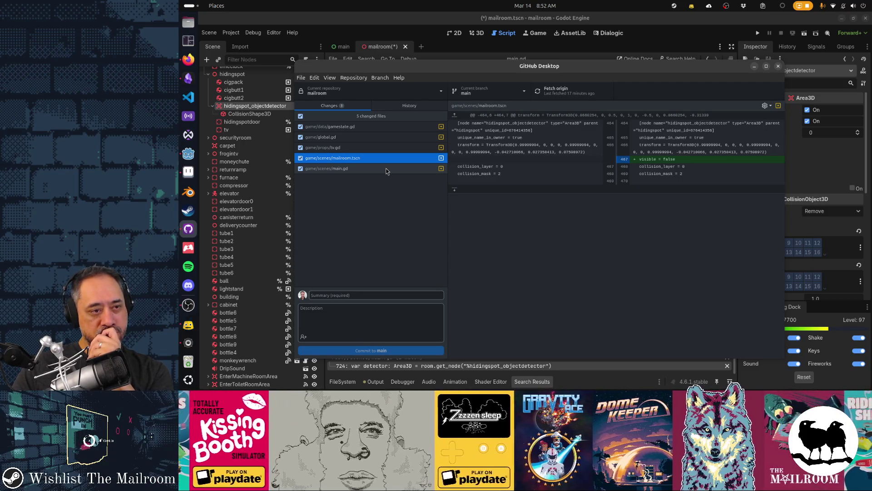
{"action": "left_click", "coordinate": [266, 114]}
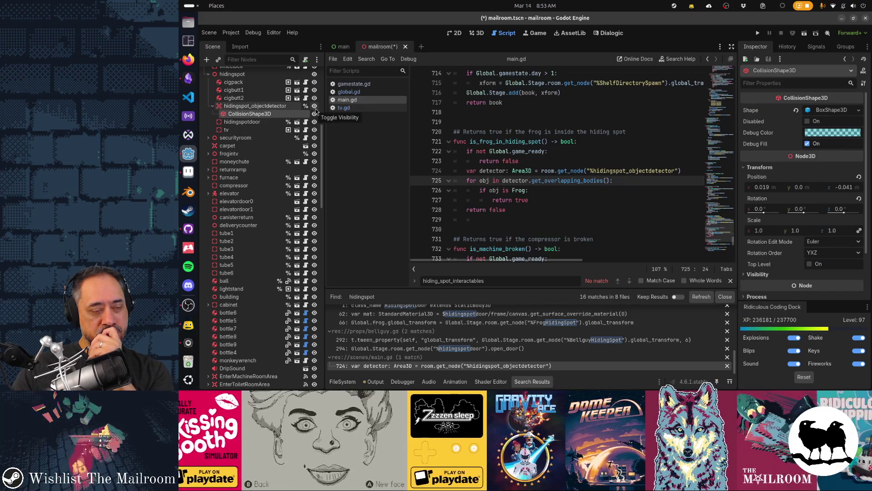
Save the mailroom scene, then check the tv.gd, main.gd and gamestate.gd diffs in GitHub Desktop
{"action": "key", "text": "ctrl+s"}
{"action": "key", "text": "alt+Tab"}
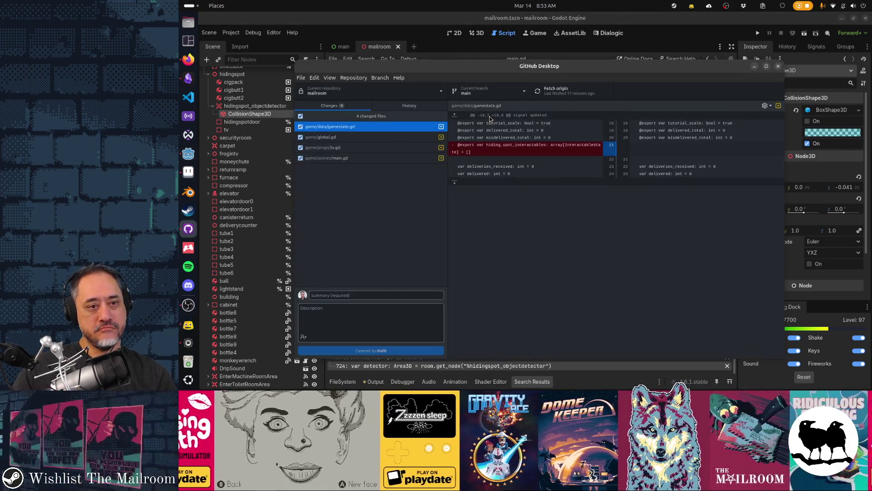
{"action": "left_click", "coordinate": [372, 146]}
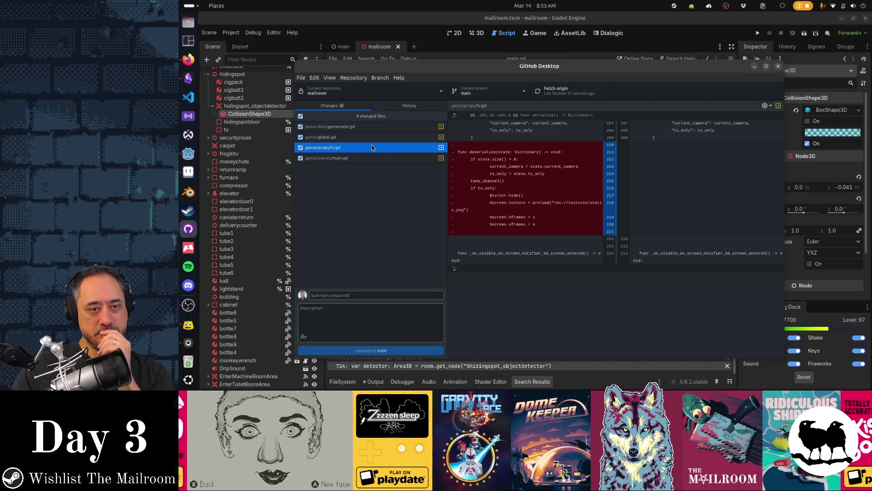
{"action": "left_click", "coordinate": [372, 157]}
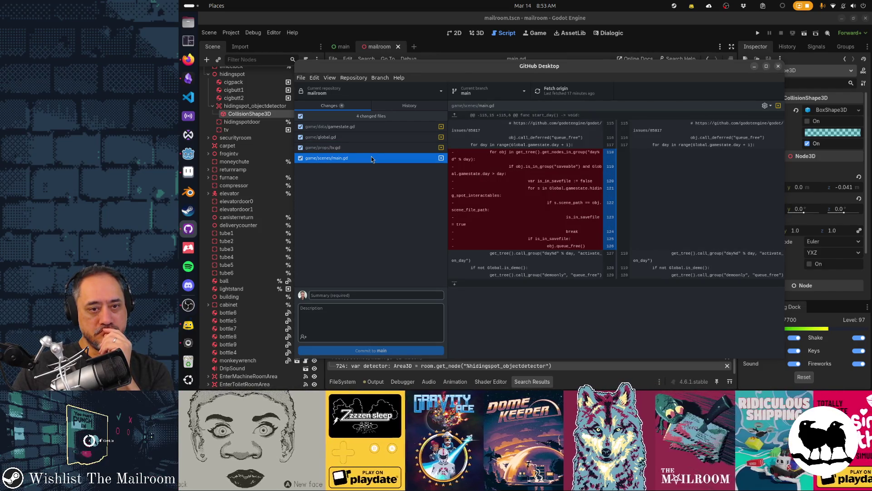
{"action": "left_click", "coordinate": [367, 130]}
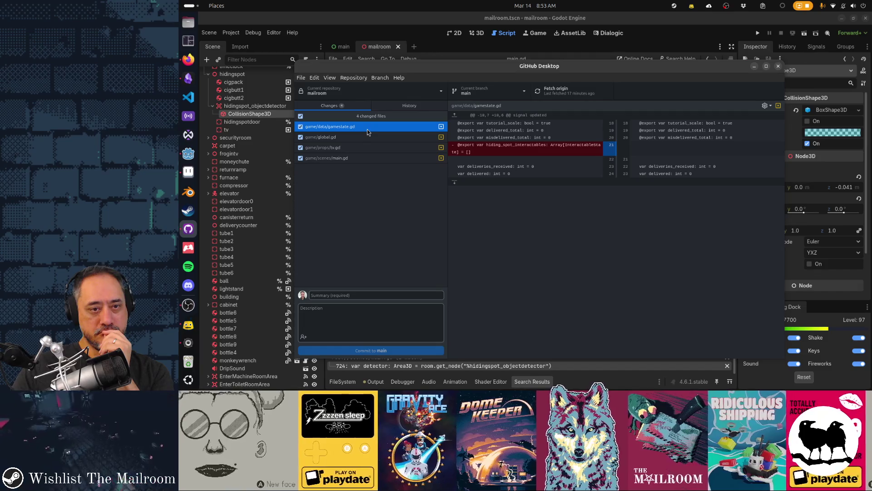
Read the removed hiding-spot save/load code in global.gd, then tv.gd's deleted deserialize function
{"action": "left_click", "coordinate": [365, 139]}
{"action": "scroll", "coordinate": [513, 196], "scroll_direction": "down", "scroll_amount": 2}
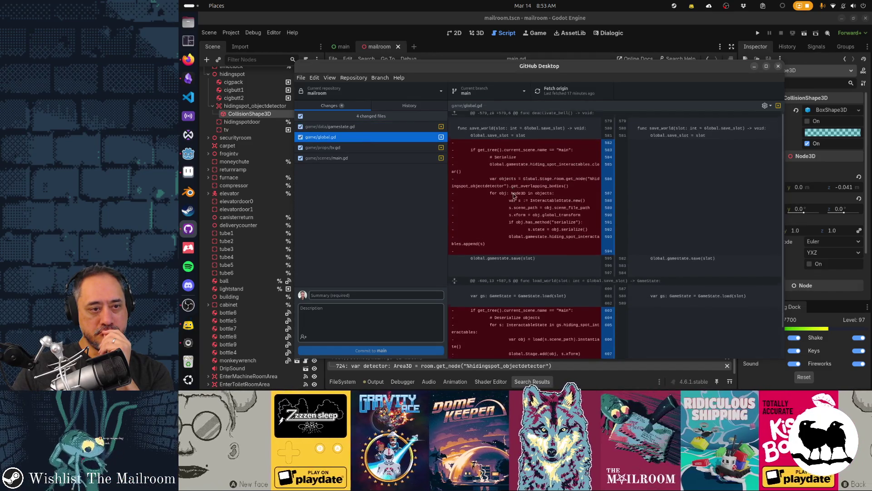
{"action": "scroll", "coordinate": [514, 195], "scroll_direction": "up", "scroll_amount": 2}
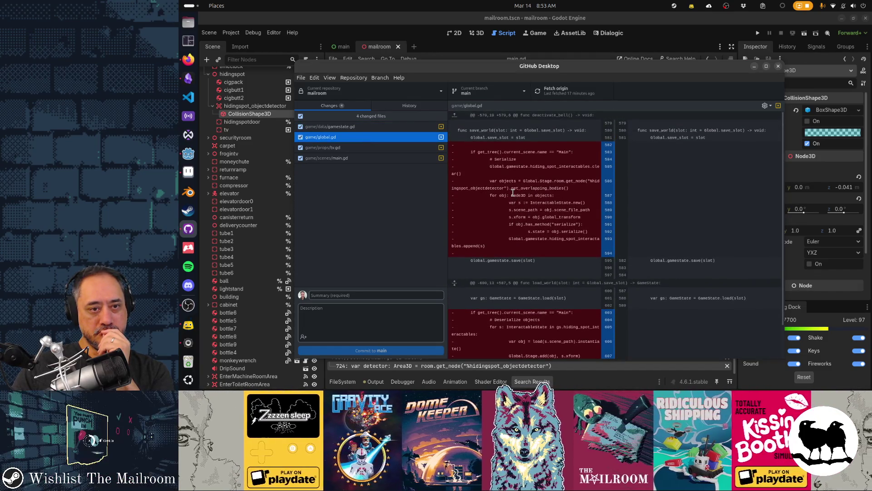
{"action": "scroll", "coordinate": [513, 193], "scroll_direction": "down", "scroll_amount": 2}
{"action": "left_click", "coordinate": [414, 147]}
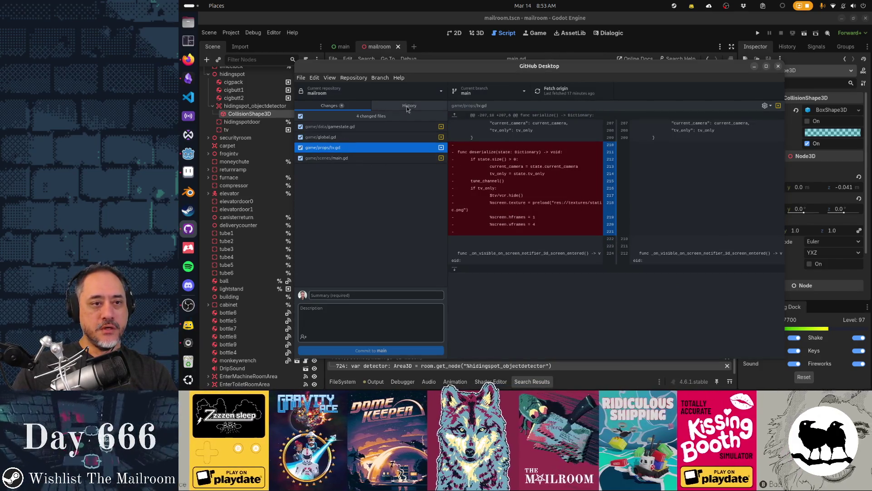
Switch to the History view and scroll back through the earlier commits
{"action": "left_click", "coordinate": [404, 108]}
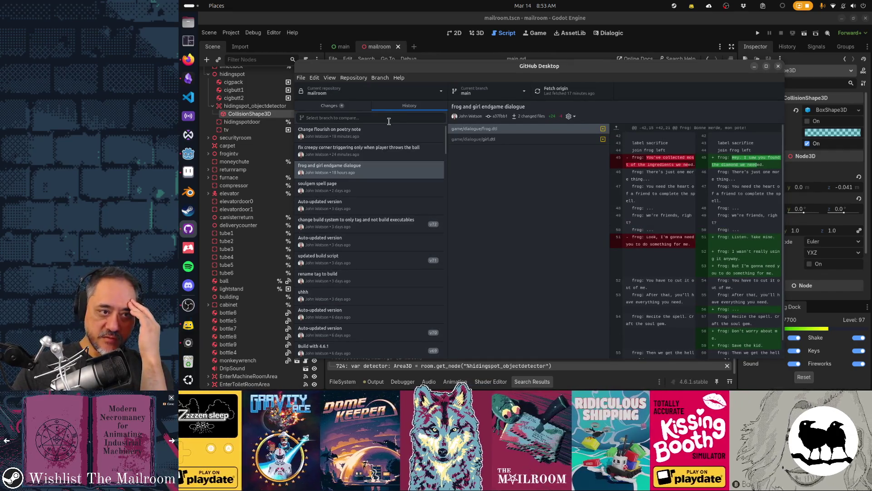
{"action": "scroll", "coordinate": [397, 181], "scroll_direction": "down", "scroll_amount": 15}
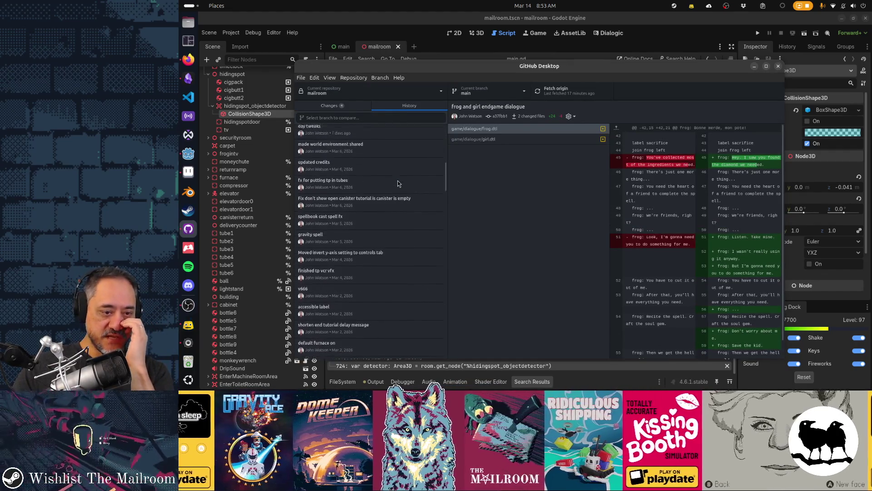
{"action": "scroll", "coordinate": [398, 182], "scroll_direction": "down", "scroll_amount": 15}
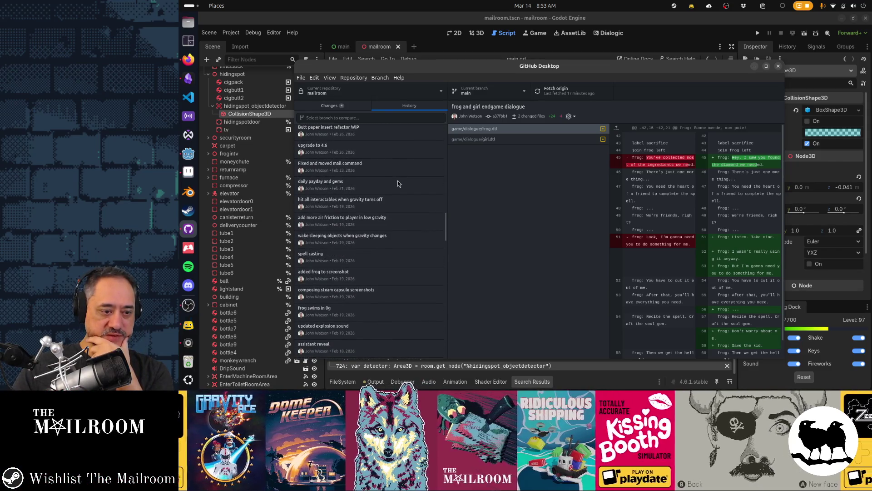
{"action": "scroll", "coordinate": [398, 181], "scroll_direction": "down", "scroll_amount": 15}
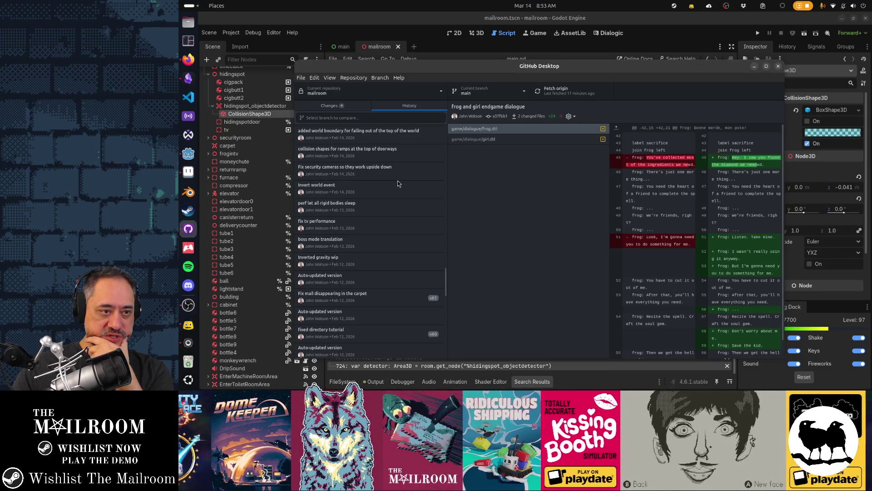
{"action": "scroll", "coordinate": [397, 182], "scroll_direction": "down", "scroll_amount": 4}
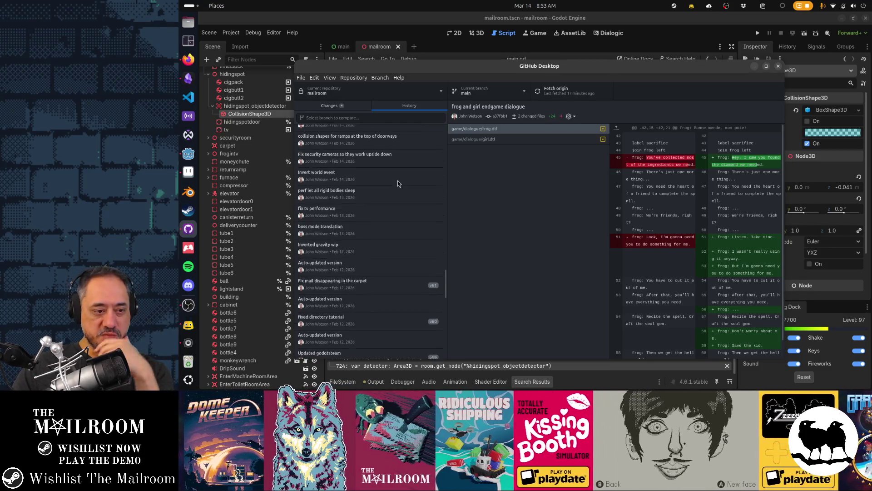
{"action": "scroll", "coordinate": [397, 183], "scroll_direction": "down", "scroll_amount": 7}
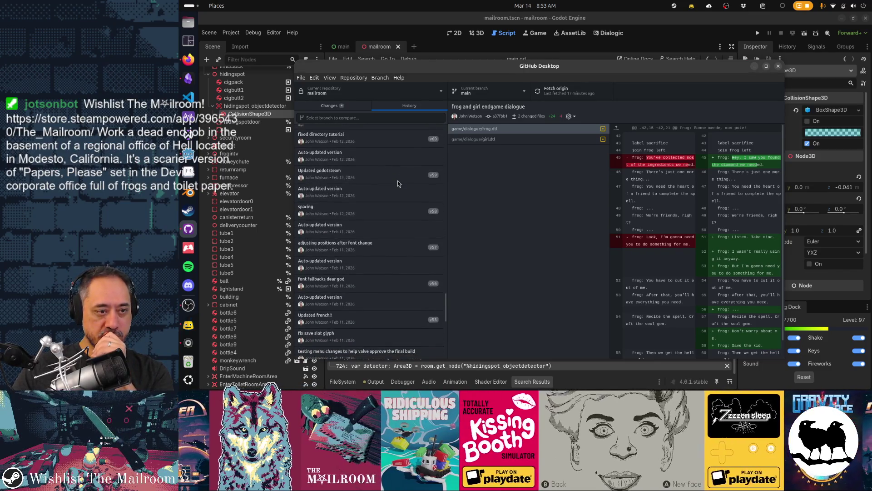
{"action": "scroll", "coordinate": [398, 180], "scroll_direction": "down", "scroll_amount": 8}
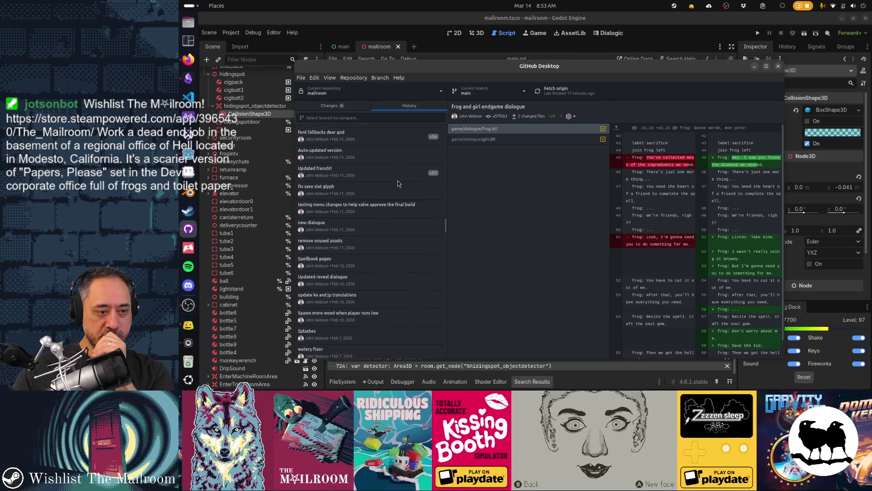
{"action": "scroll", "coordinate": [397, 182], "scroll_direction": "down", "scroll_amount": 3}
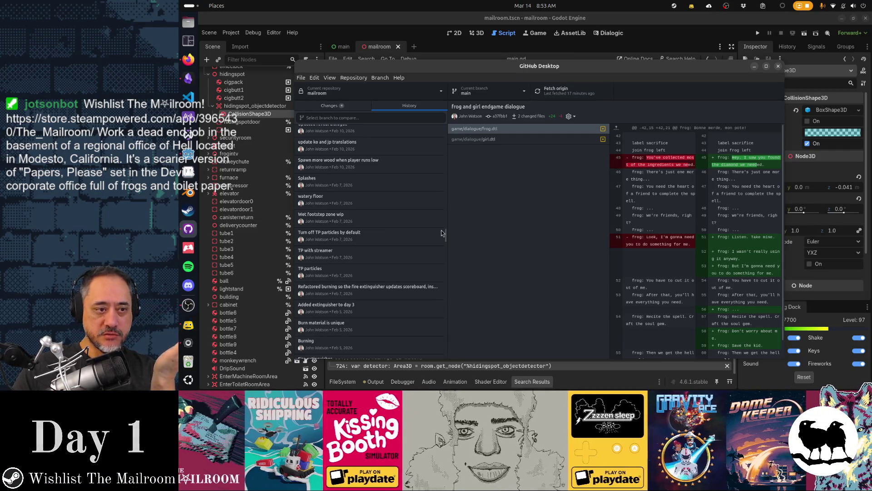
Search the diff for 'frog', then show the 'watery floor' commit and its 7 changed files
{"action": "key", "text": "ctrl+f"}
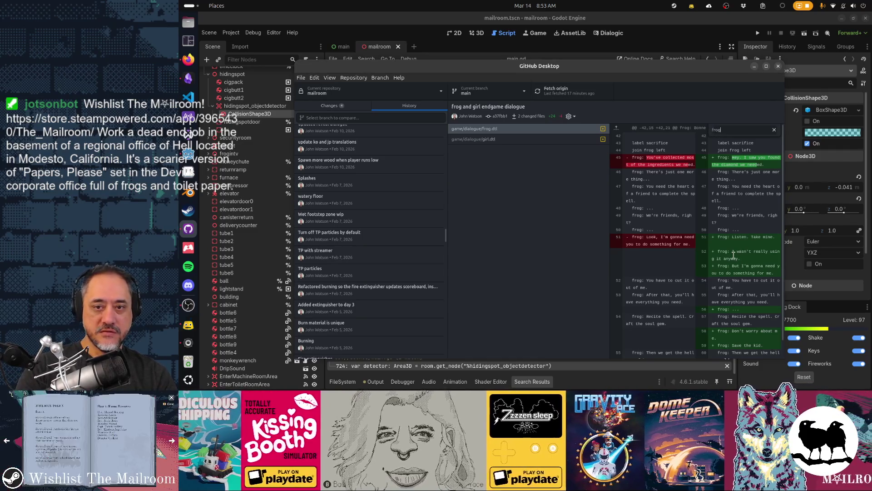
{"action": "key", "text": "Return"}
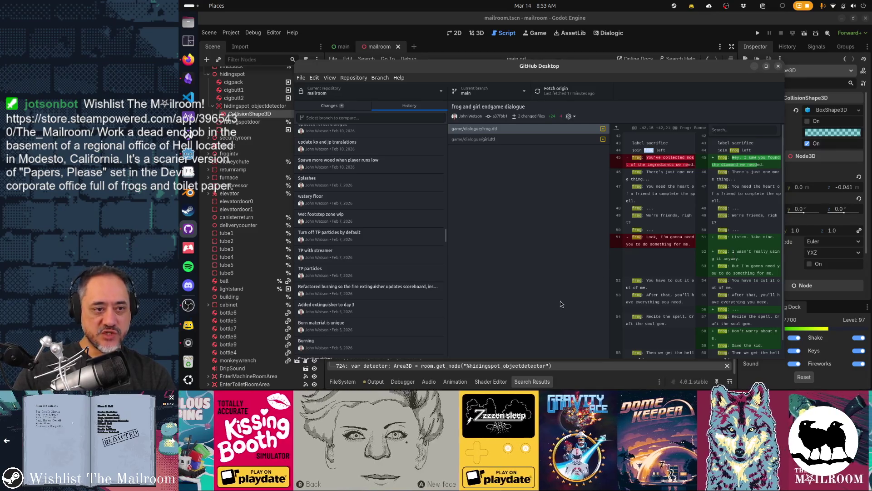
{"action": "left_click", "coordinate": [345, 204]}
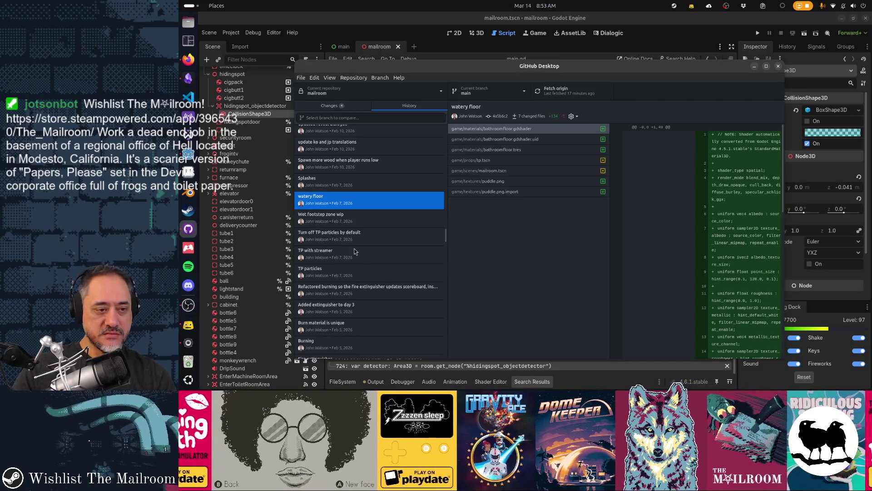
Scroll far down the history and open the 'Save system for the hiding spot' commit's 15 changed files
{"action": "scroll", "coordinate": [373, 269], "scroll_direction": "down", "scroll_amount": 3}
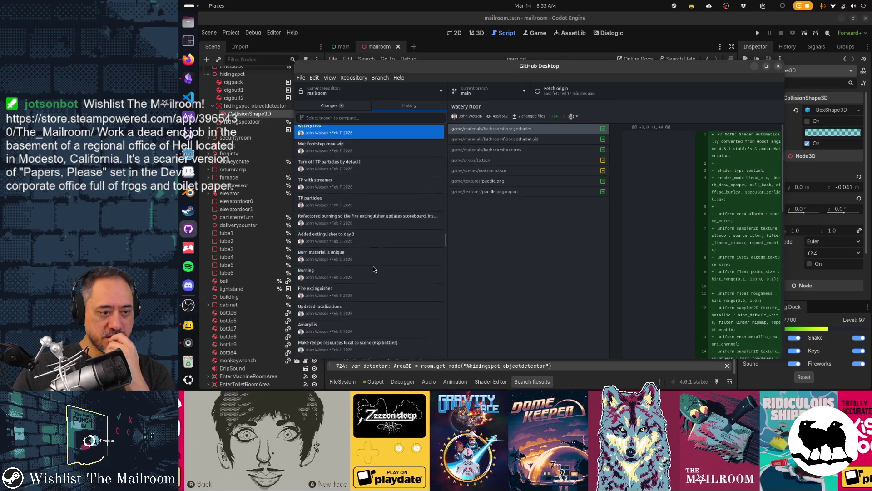
{"action": "scroll", "coordinate": [374, 269], "scroll_direction": "down", "scroll_amount": 4}
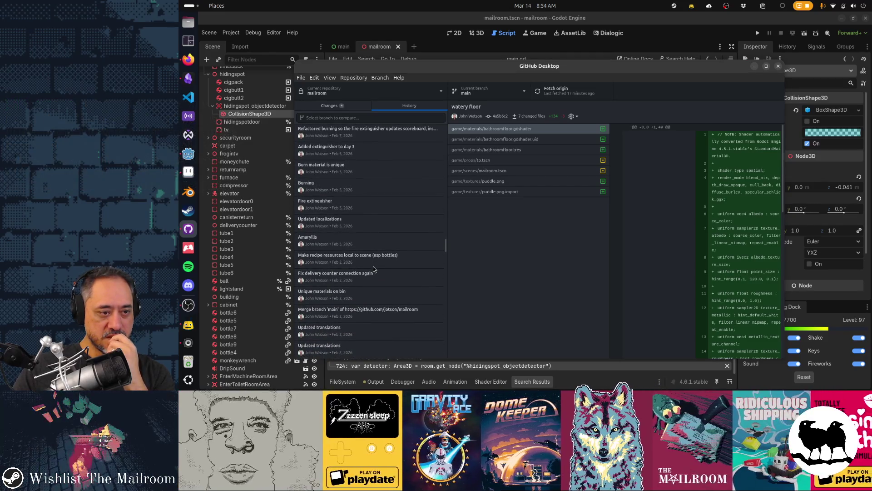
{"action": "scroll", "coordinate": [374, 269], "scroll_direction": "down", "scroll_amount": 3}
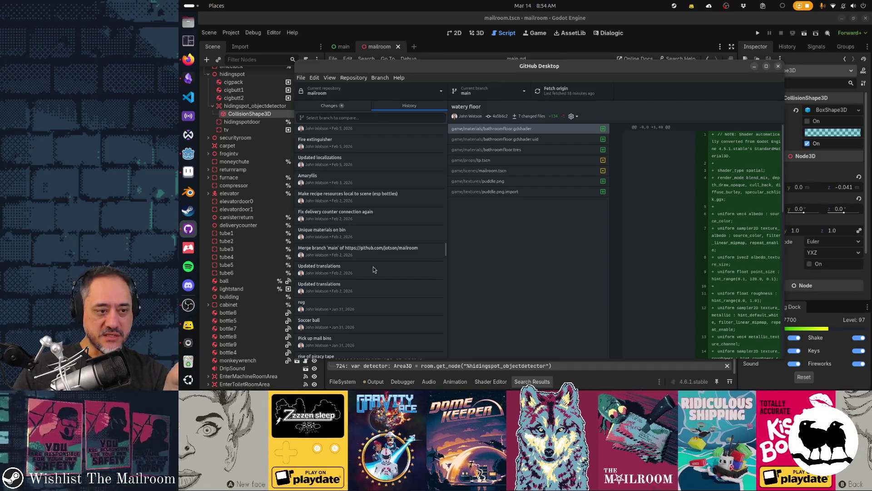
{"action": "scroll", "coordinate": [373, 269], "scroll_direction": "down", "scroll_amount": 3}
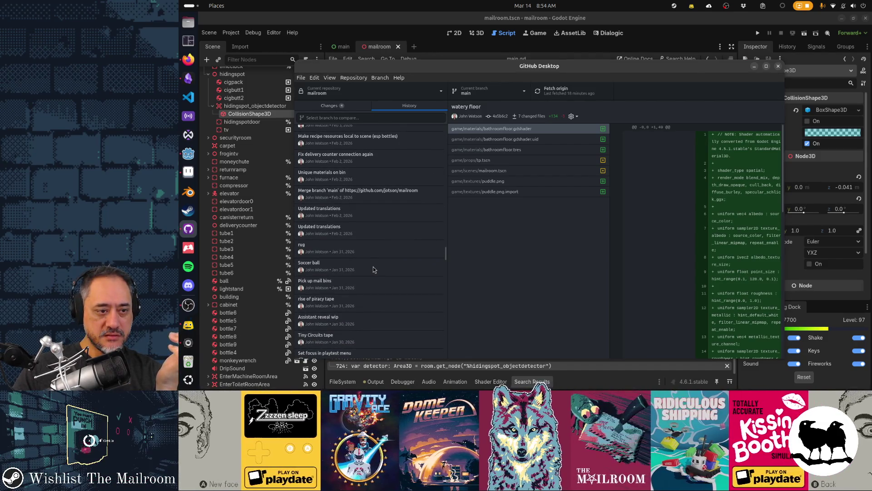
{"action": "scroll", "coordinate": [373, 270], "scroll_direction": "down", "scroll_amount": 3}
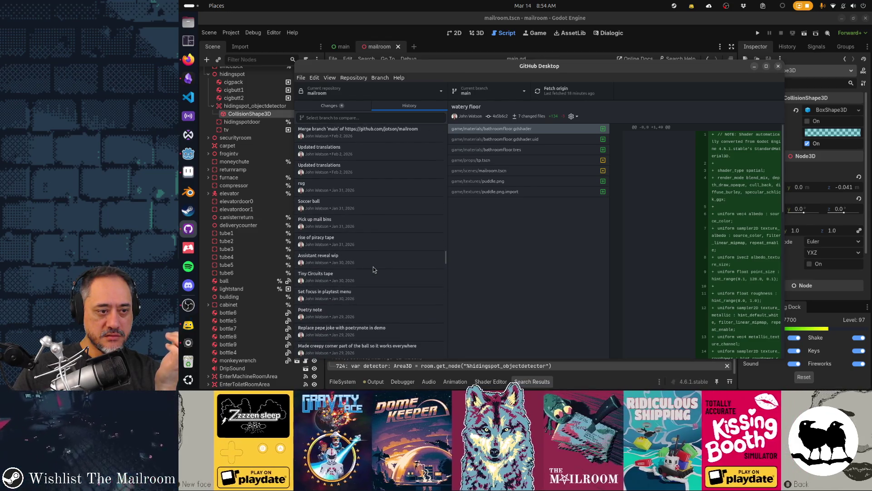
{"action": "scroll", "coordinate": [374, 269], "scroll_direction": "down", "scroll_amount": 3}
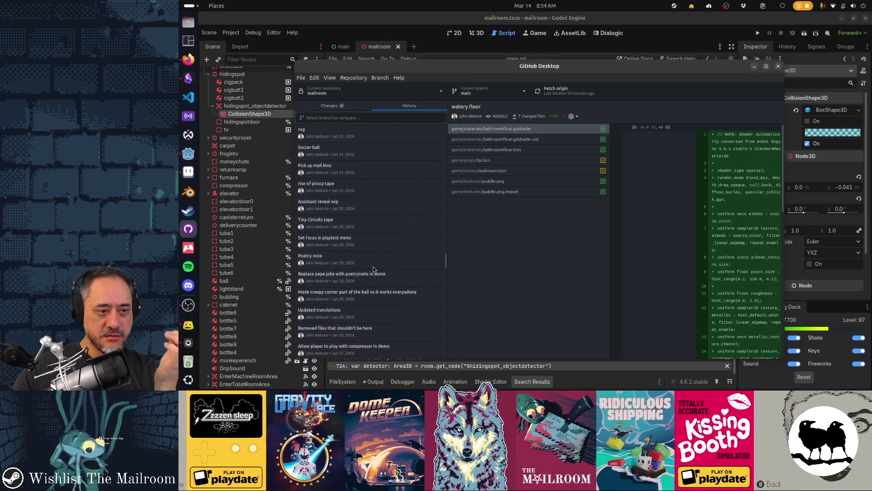
{"action": "scroll", "coordinate": [373, 269], "scroll_direction": "down", "scroll_amount": 1}
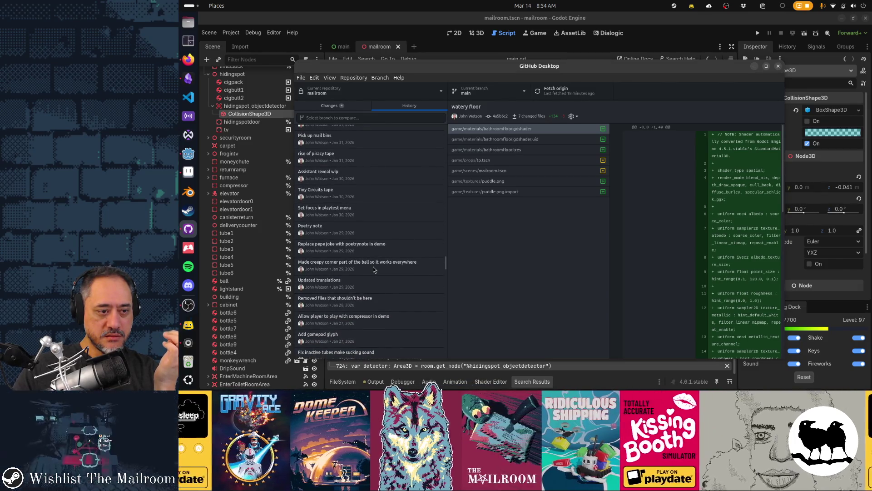
{"action": "scroll", "coordinate": [373, 269], "scroll_direction": "down", "scroll_amount": 2}
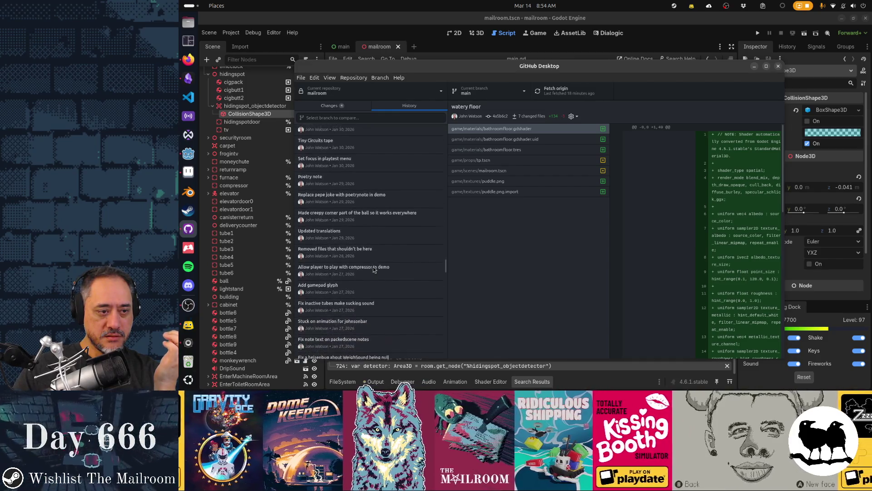
{"action": "scroll", "coordinate": [374, 269], "scroll_direction": "down", "scroll_amount": 1}
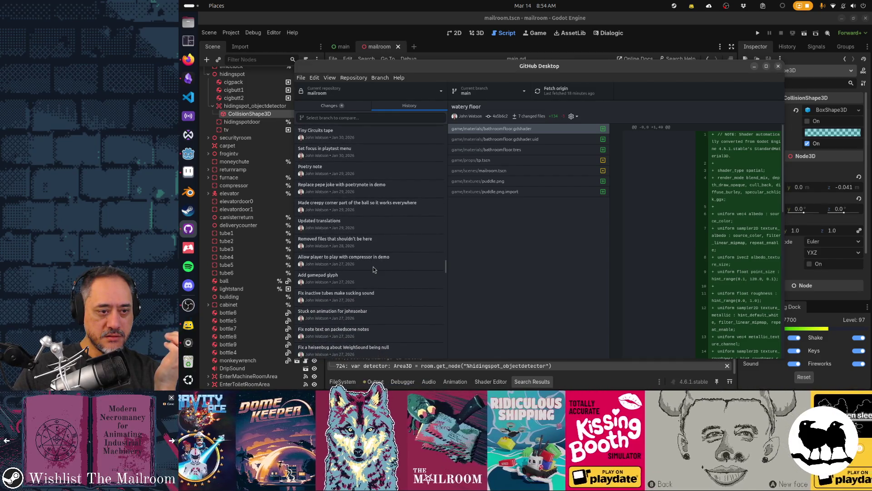
{"action": "scroll", "coordinate": [373, 269], "scroll_direction": "down", "scroll_amount": 4}
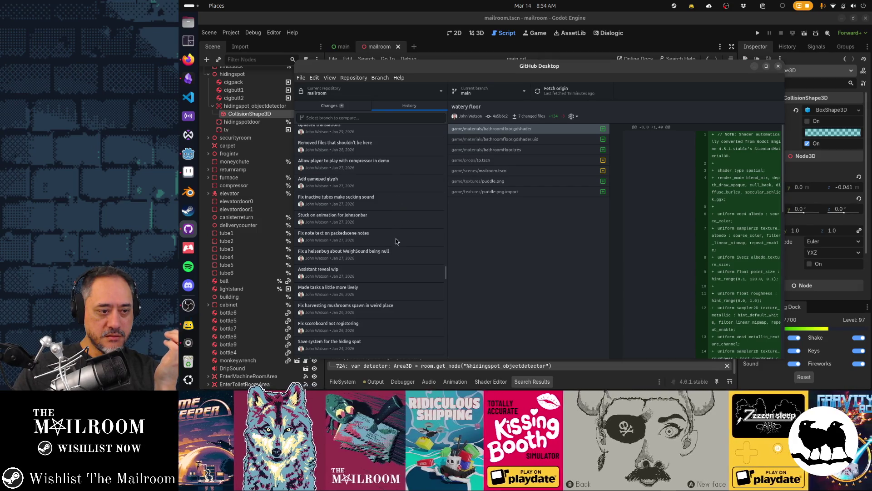
{"action": "scroll", "coordinate": [396, 241], "scroll_direction": "down", "scroll_amount": 6}
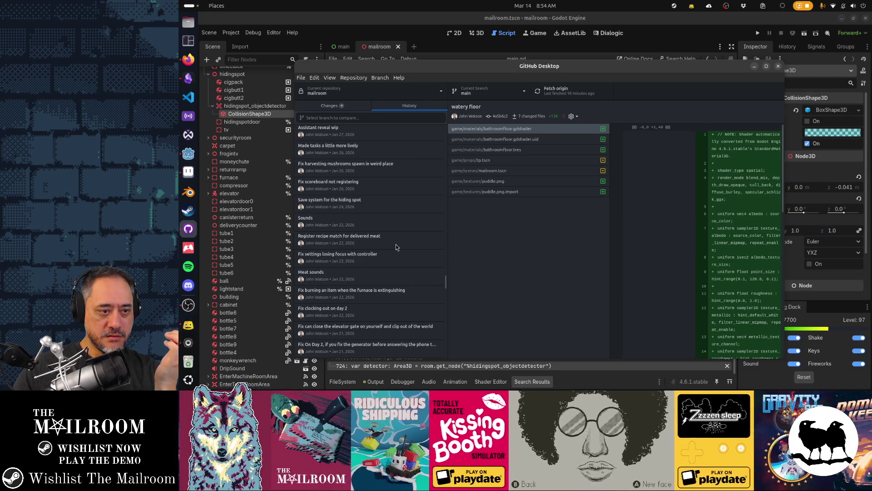
{"action": "left_click", "coordinate": [367, 207]}
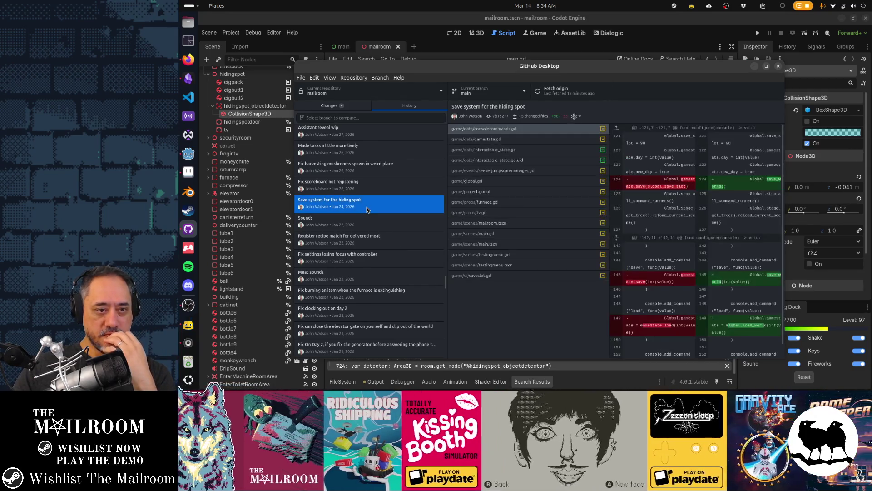